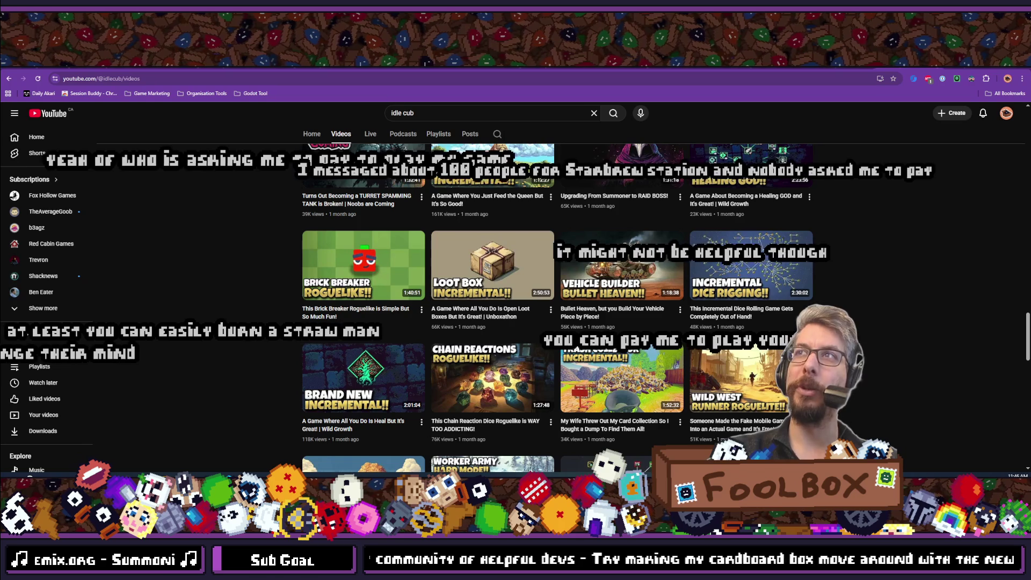
Leave the idle cub channel's Videos page for the Godot editor showing the game_view scene
{"action": "mouse_move", "coordinate": [741, 316]}
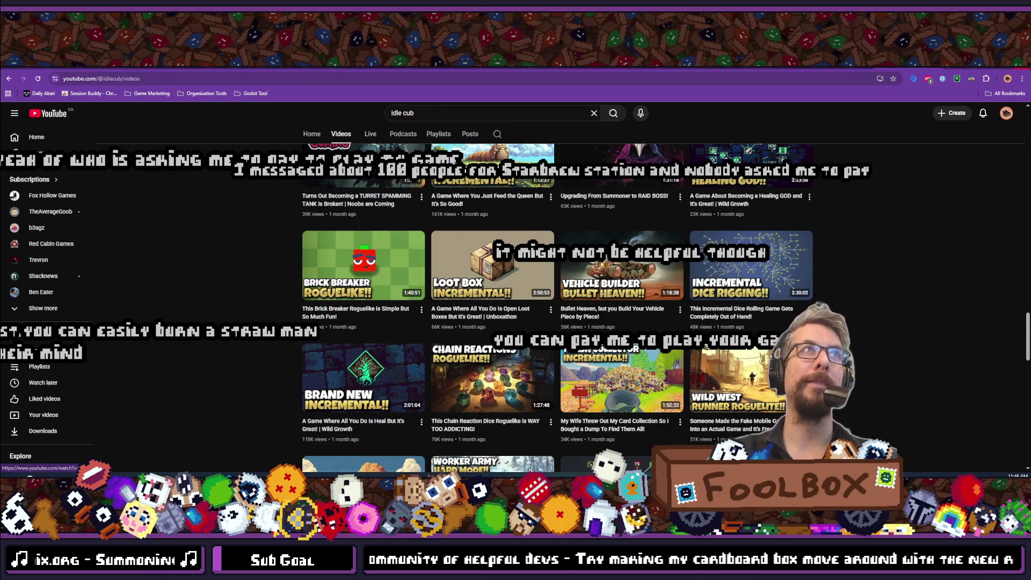
{"action": "key", "text": "alt+Tab"}
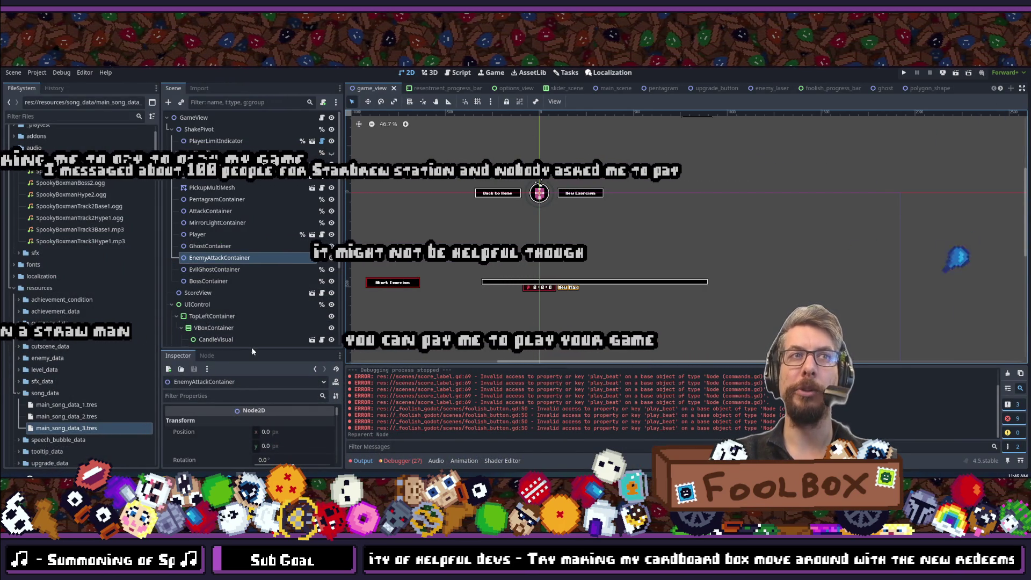
Shrink the Scene dock upward so the Inspector dock gets more vertical room
{"action": "left_click_drag", "start_coordinate": [252, 349], "coordinate": [276, 228]}
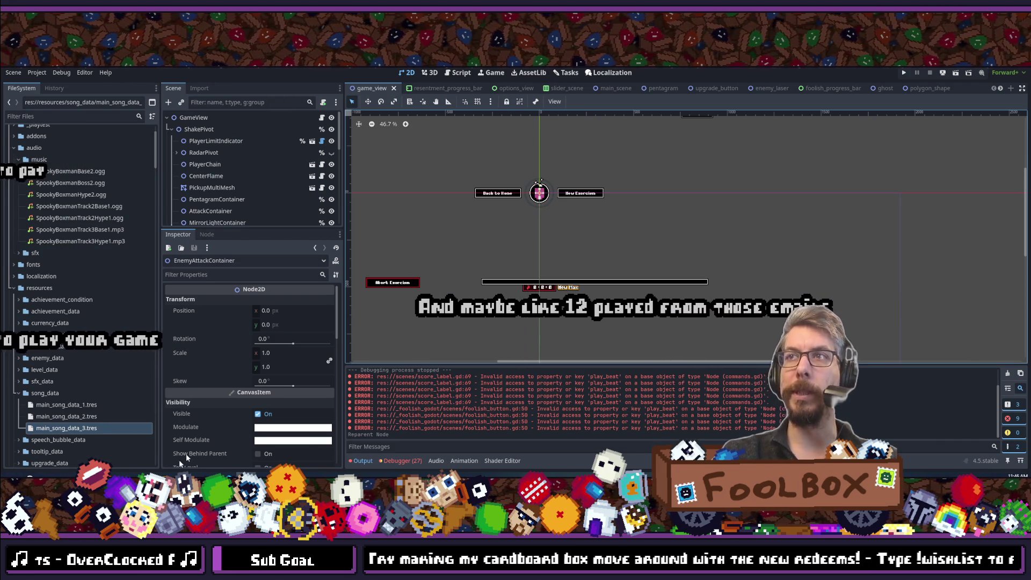
Switch to Steam's store and search for 'starbrew'
{"action": "key", "text": "alt+Tab"}
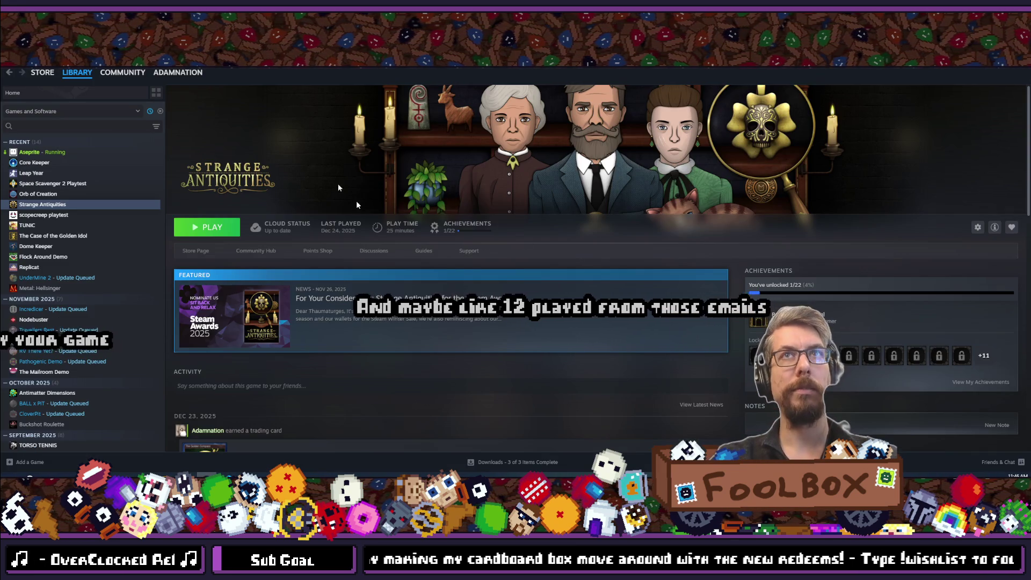
{"action": "left_click", "coordinate": [41, 74]}
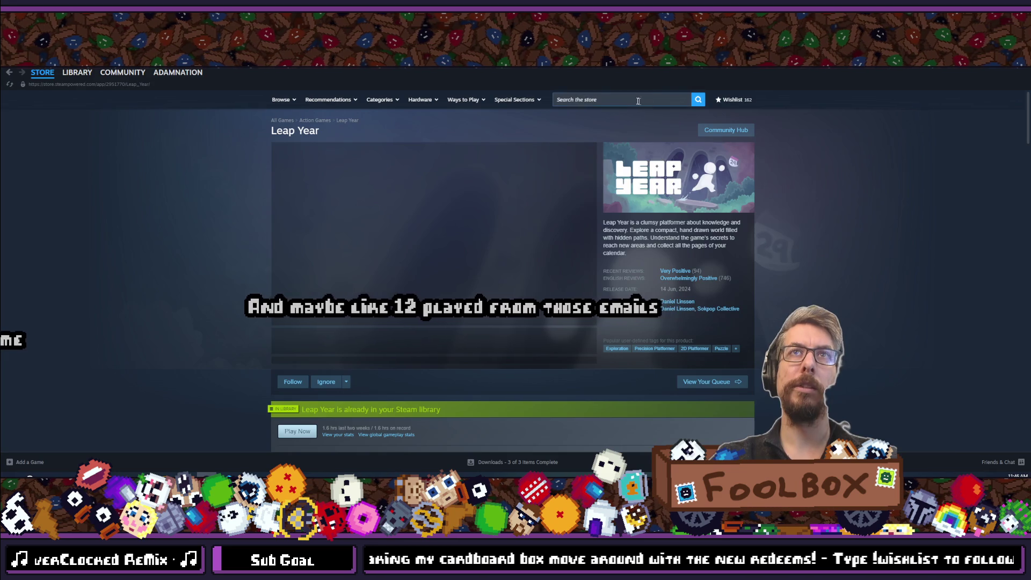
{"action": "left_click", "coordinate": [636, 101]}
{"action": "type", "text": "starb"}
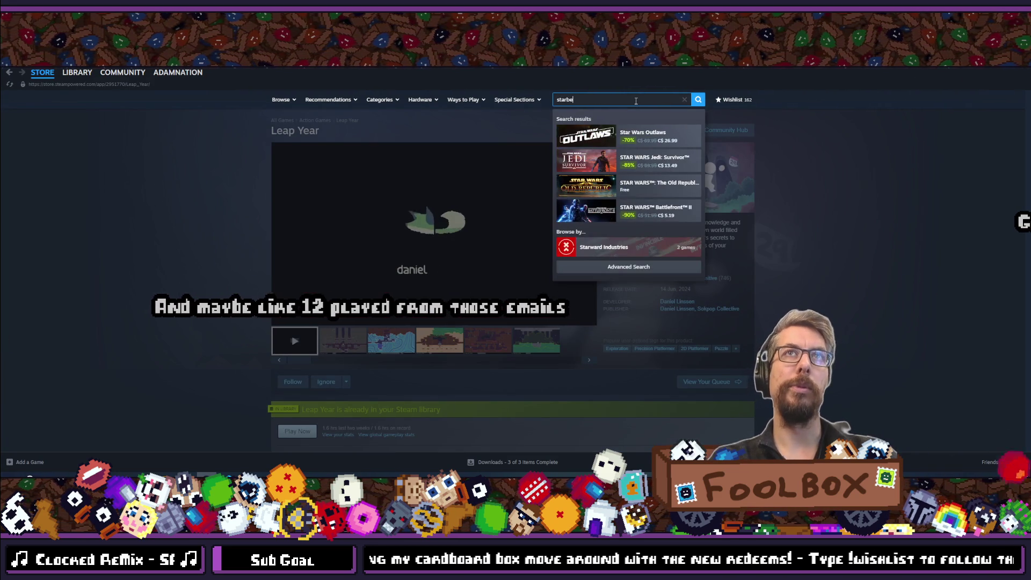
{"action": "type", "text": "ew"}
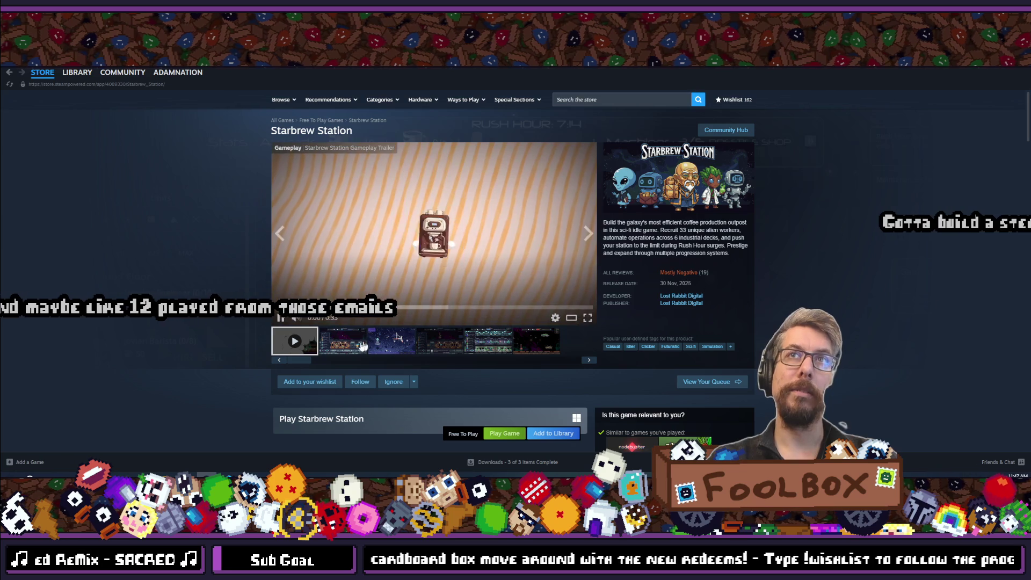
Open Starbrew Station's screenshots enlarged, step through to the last one, and close the viewer
{"action": "left_click", "coordinate": [368, 344]}
{"action": "left_click", "coordinate": [438, 257]}
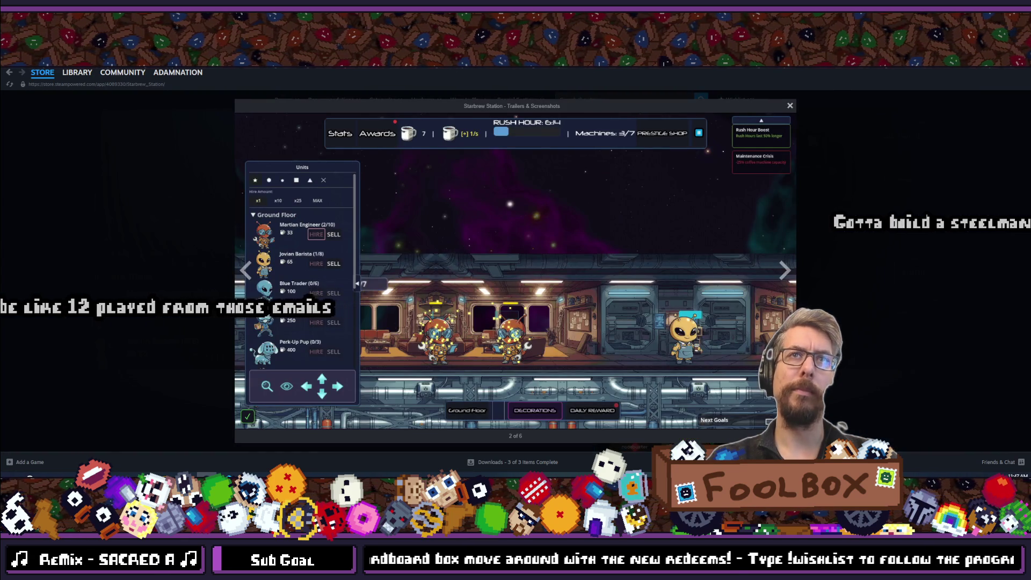
{"action": "left_click", "coordinate": [786, 278]}
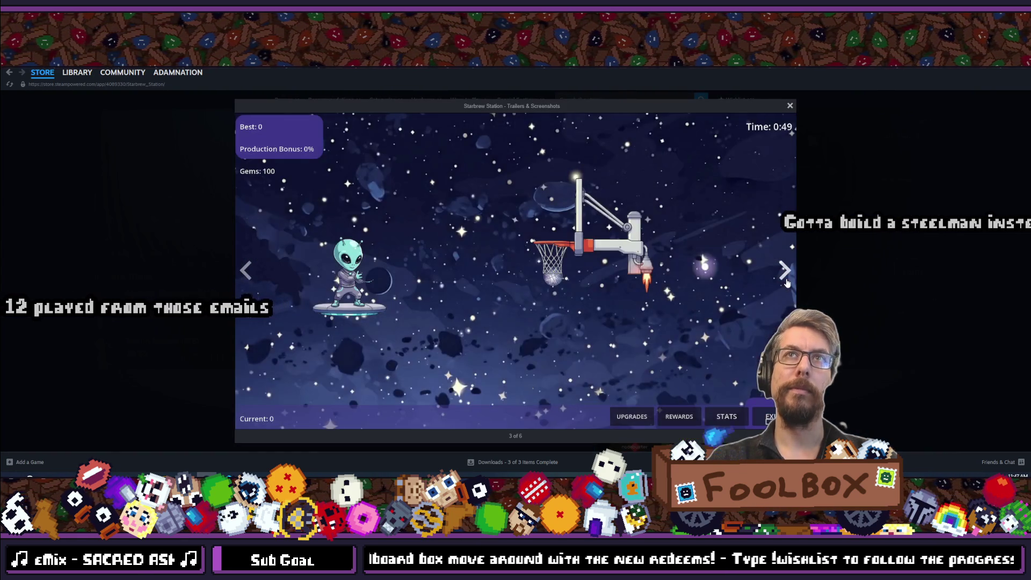
{"action": "left_click", "coordinate": [786, 278]}
{"action": "left_click", "coordinate": [785, 278]}
{"action": "left_click", "coordinate": [786, 279]}
{"action": "left_click", "coordinate": [846, 238]}
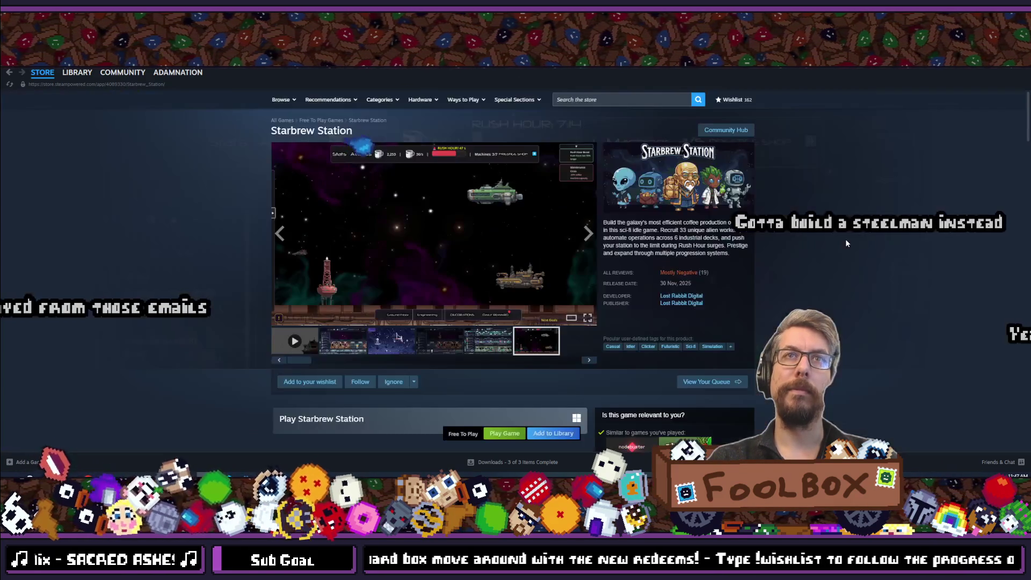
Pause the Starbrew Station trailer at 0:03
{"action": "mouse_move", "coordinate": [671, 273]}
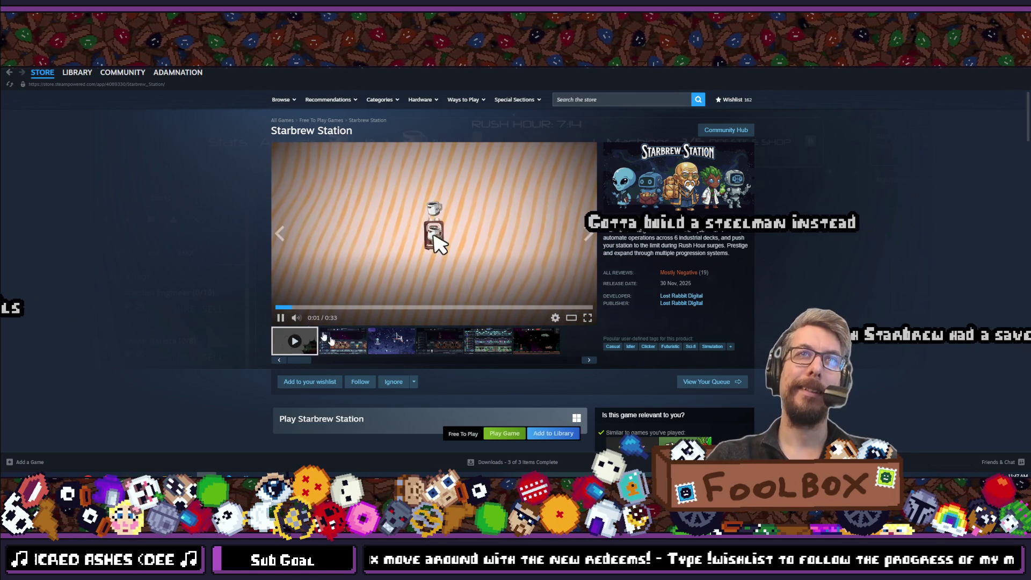
{"action": "left_click", "coordinate": [395, 316]}
{"action": "scroll", "coordinate": [901, 245], "scroll_direction": "down", "scroll_amount": 3}
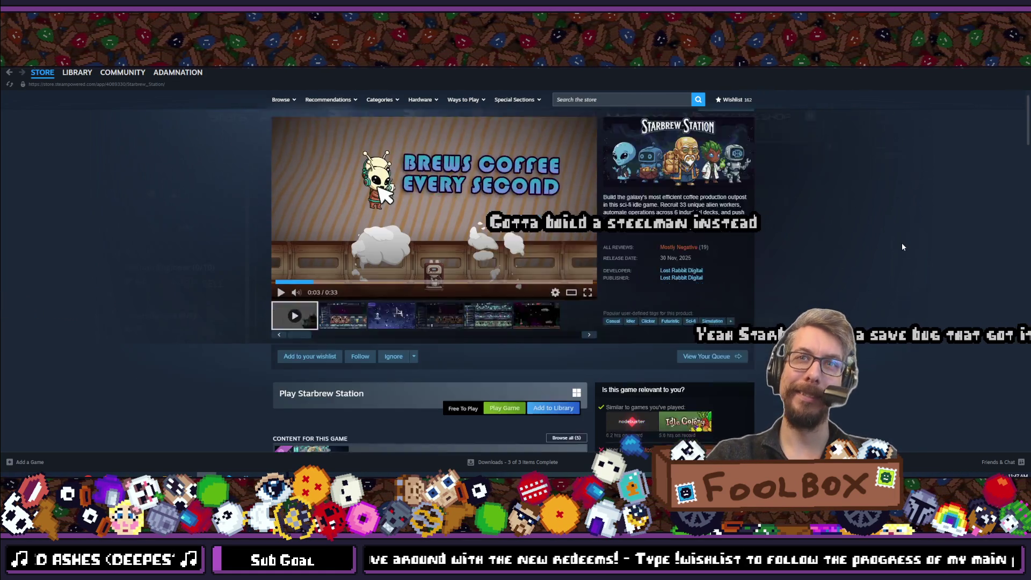
{"action": "scroll", "coordinate": [902, 247], "scroll_direction": "down", "scroll_amount": 15}
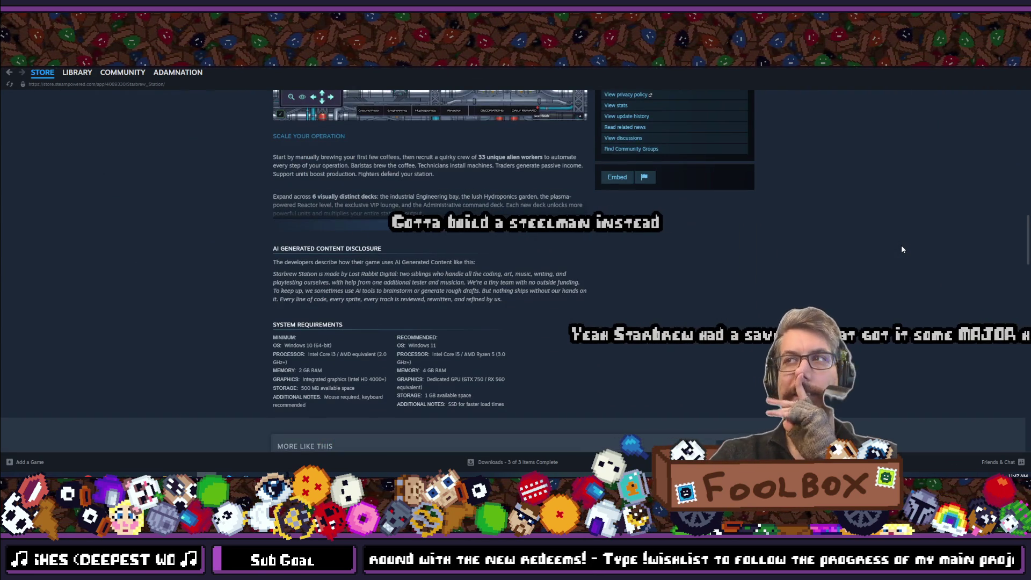
{"action": "scroll", "coordinate": [901, 249], "scroll_direction": "up", "scroll_amount": 6}
{"action": "scroll", "coordinate": [902, 249], "scroll_direction": "up", "scroll_amount": 1}
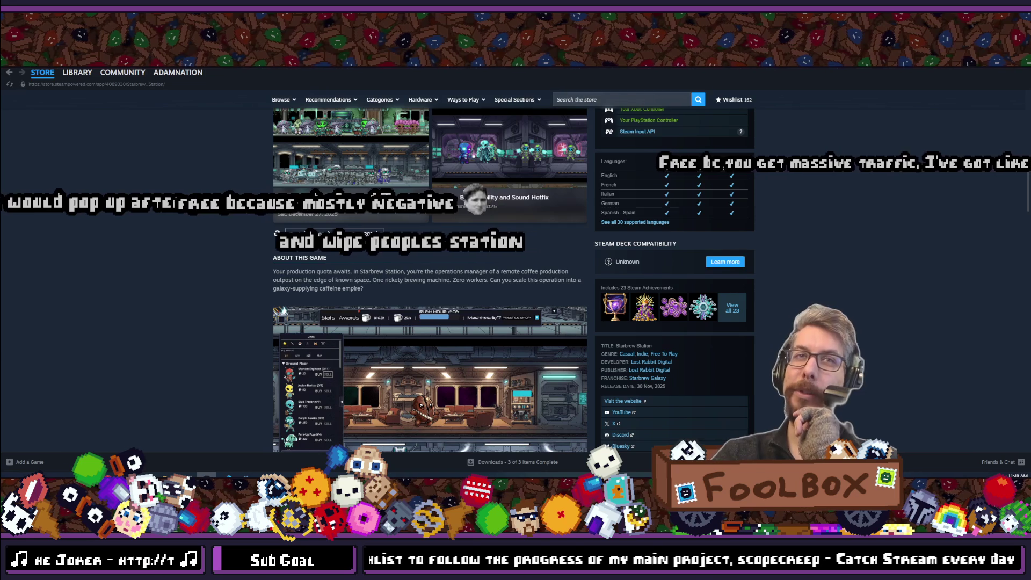
Expand Starbrew Station's full About This Game description and scroll down to the disclosure
{"action": "scroll", "coordinate": [804, 253], "scroll_direction": "down", "scroll_amount": 2}
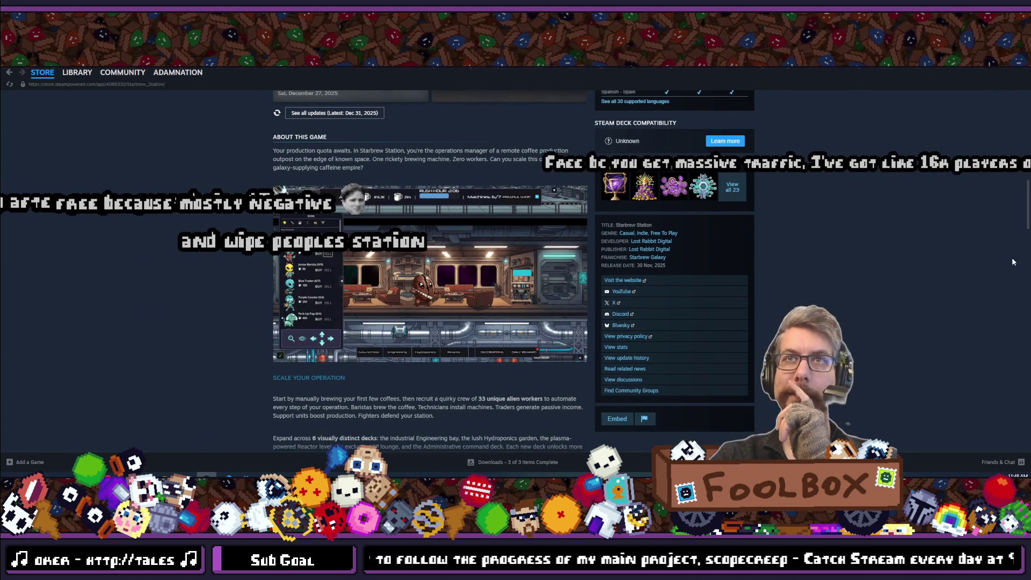
{"action": "scroll", "coordinate": [1014, 257], "scroll_direction": "down", "scroll_amount": 4}
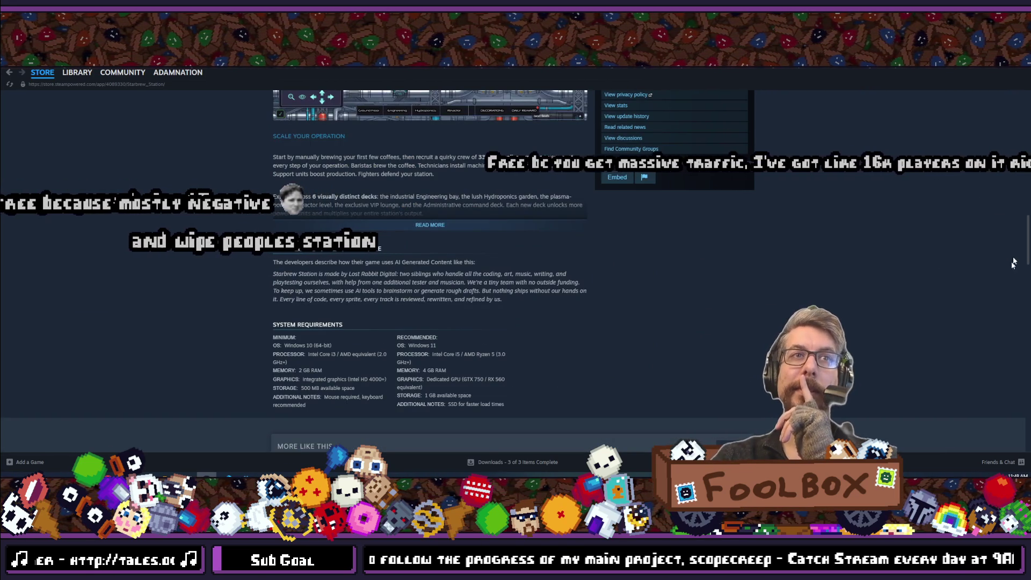
{"action": "scroll", "coordinate": [917, 223], "scroll_direction": "up", "scroll_amount": 15}
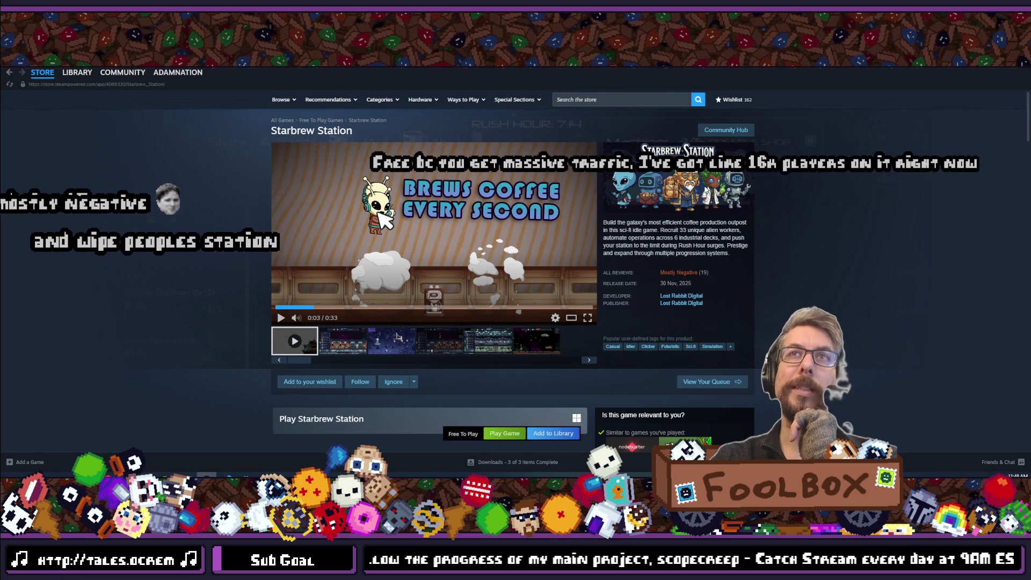
{"action": "scroll", "coordinate": [428, 335], "scroll_direction": "down", "scroll_amount": 10}
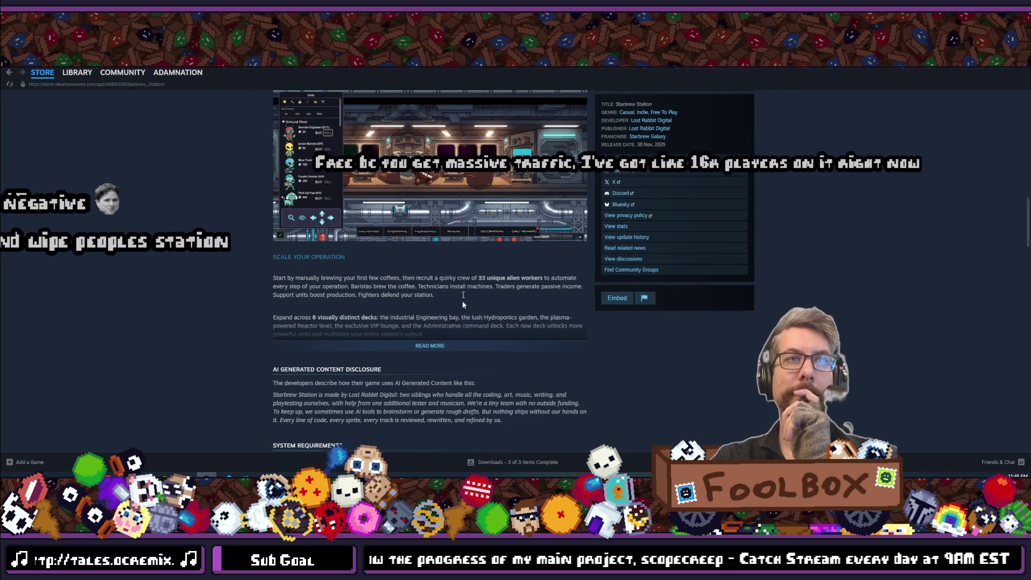
{"action": "left_click", "coordinate": [430, 347]}
{"action": "scroll", "coordinate": [397, 294], "scroll_direction": "down", "scroll_amount": 10}
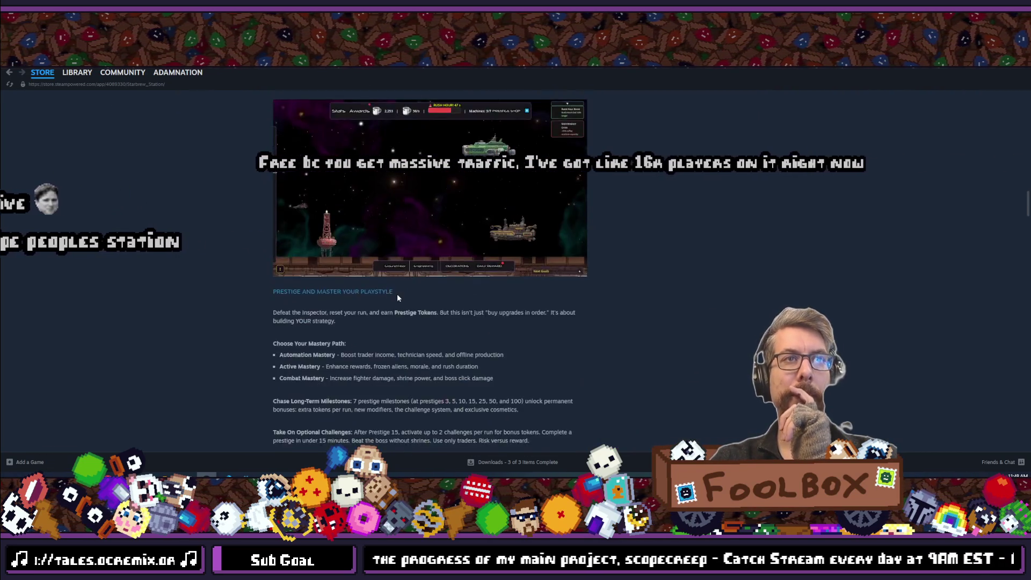
{"action": "scroll", "coordinate": [391, 292], "scroll_direction": "down", "scroll_amount": 10}
{"action": "scroll", "coordinate": [391, 292], "scroll_direction": "down", "scroll_amount": 10}
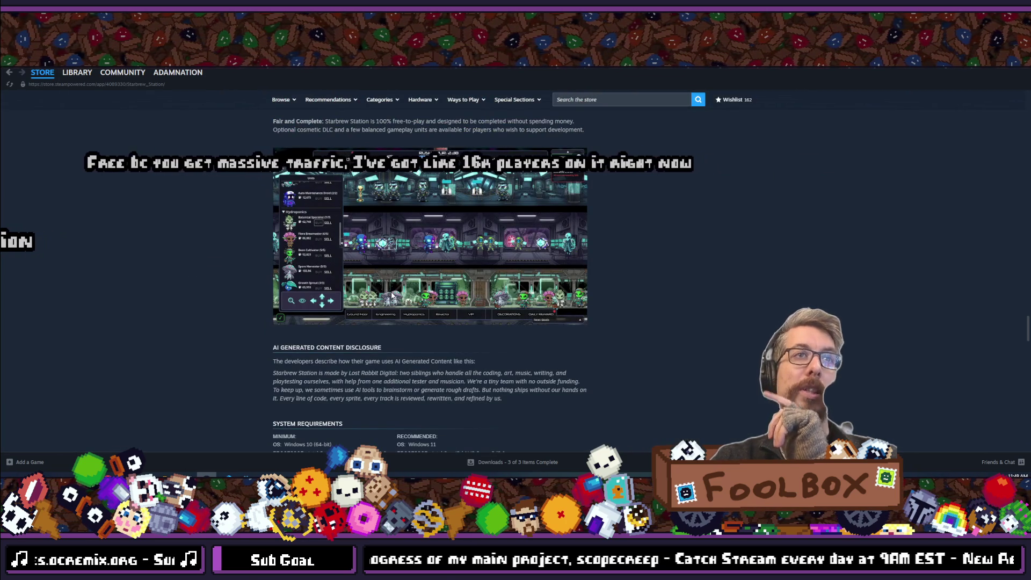
{"action": "scroll", "coordinate": [392, 295], "scroll_direction": "down", "scroll_amount": 2}
Highlight the AI Generated Content Disclosure paragraph, then clear the selection
{"action": "left_click_drag", "start_coordinate": [264, 282], "coordinate": [333, 427]}
{"action": "left_click", "coordinate": [522, 300]}
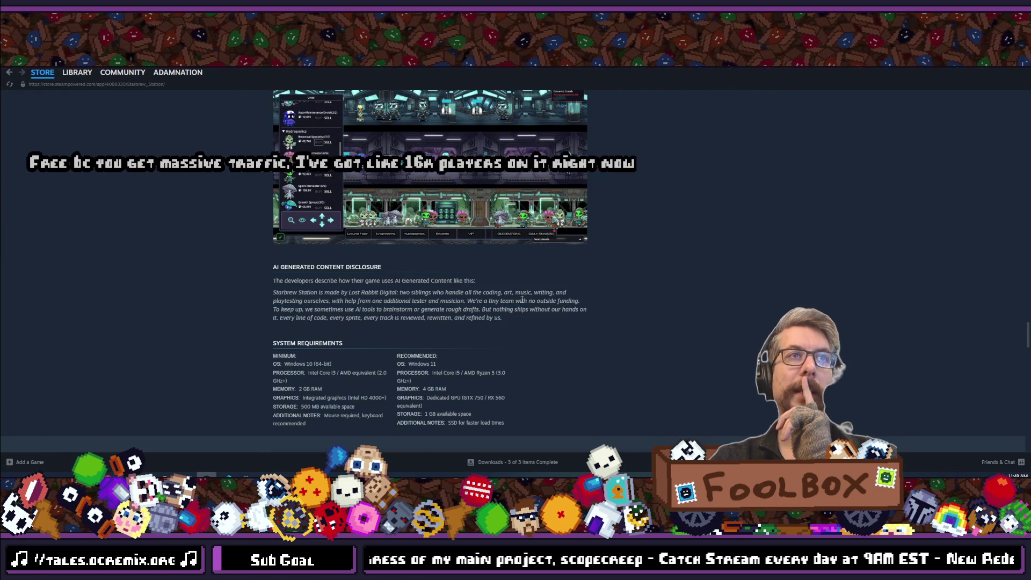
{"action": "mouse_move", "coordinate": [507, 319]}
{"action": "left_mouse_down"}
{"action": "mouse_move", "coordinate": [274, 292]}
{"action": "mouse_move", "coordinate": [260, 280]}
{"action": "mouse_move", "coordinate": [276, 280]}
{"action": "left_mouse_up"}
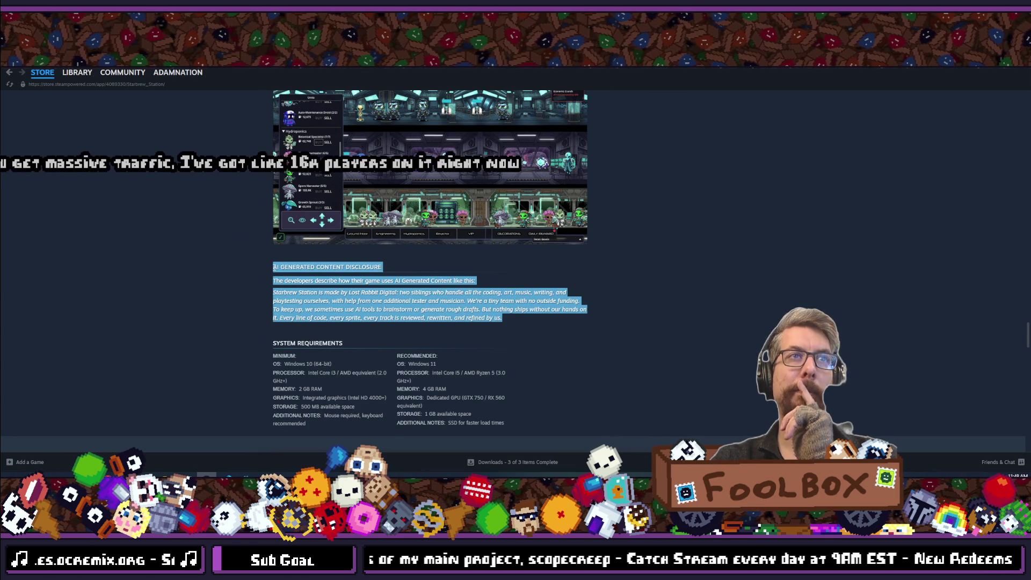
{"action": "left_click", "coordinate": [294, 291]}
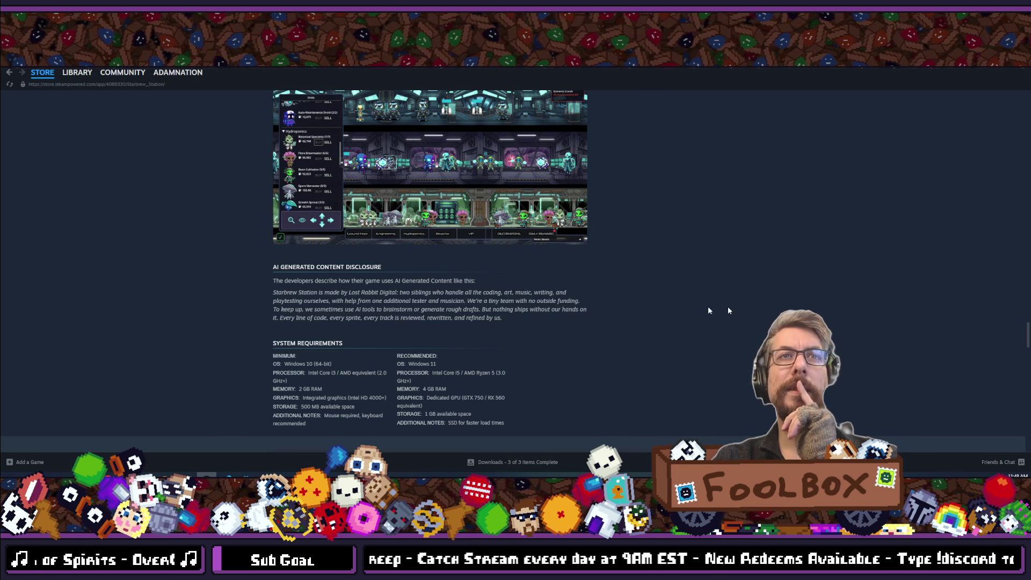
{"action": "scroll", "coordinate": [733, 310], "scroll_direction": "down", "scroll_amount": 3}
{"action": "scroll", "coordinate": [732, 310], "scroll_direction": "up", "scroll_amount": 10}
{"action": "scroll", "coordinate": [733, 311], "scroll_direction": "up", "scroll_amount": 5}
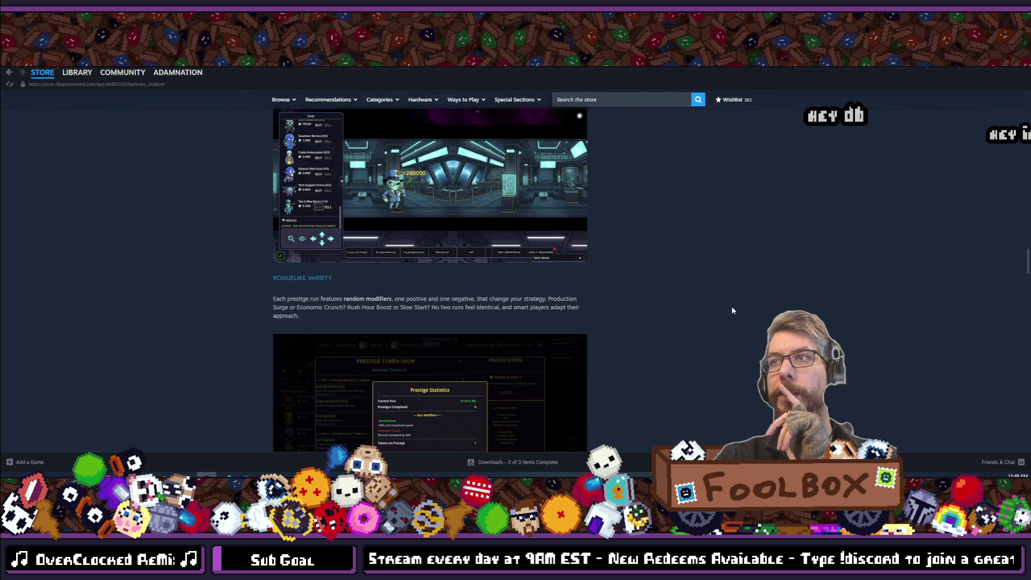
{"action": "scroll", "coordinate": [731, 310], "scroll_direction": "down", "scroll_amount": 10}
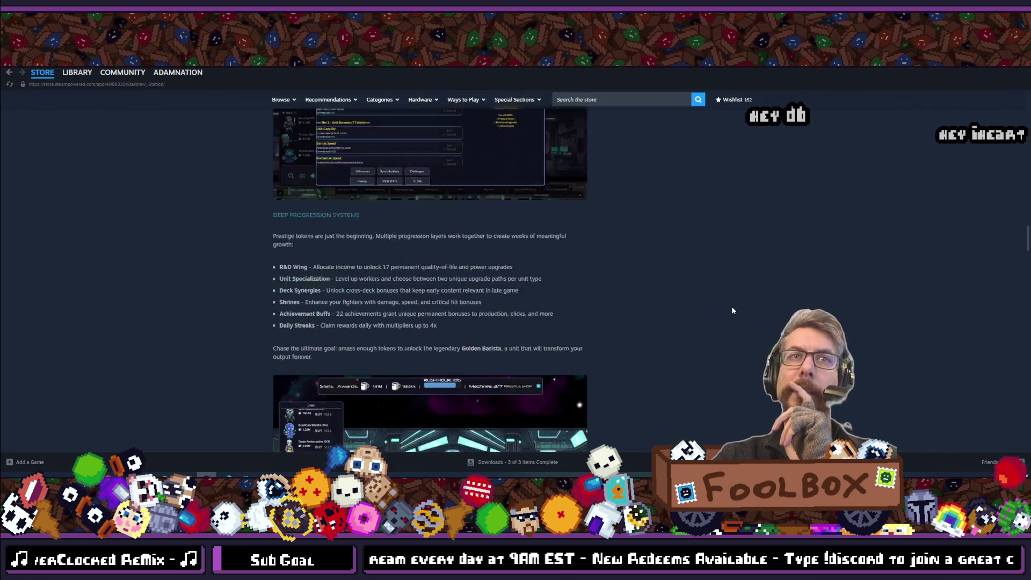
{"action": "scroll", "coordinate": [732, 311], "scroll_direction": "up", "scroll_amount": 8}
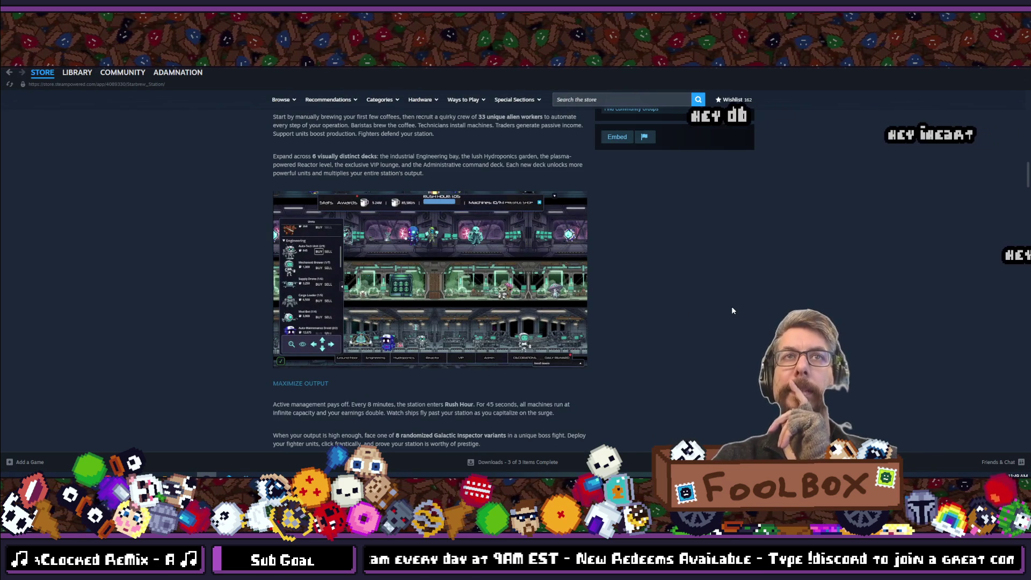
{"action": "scroll", "coordinate": [732, 311], "scroll_direction": "up", "scroll_amount": 10}
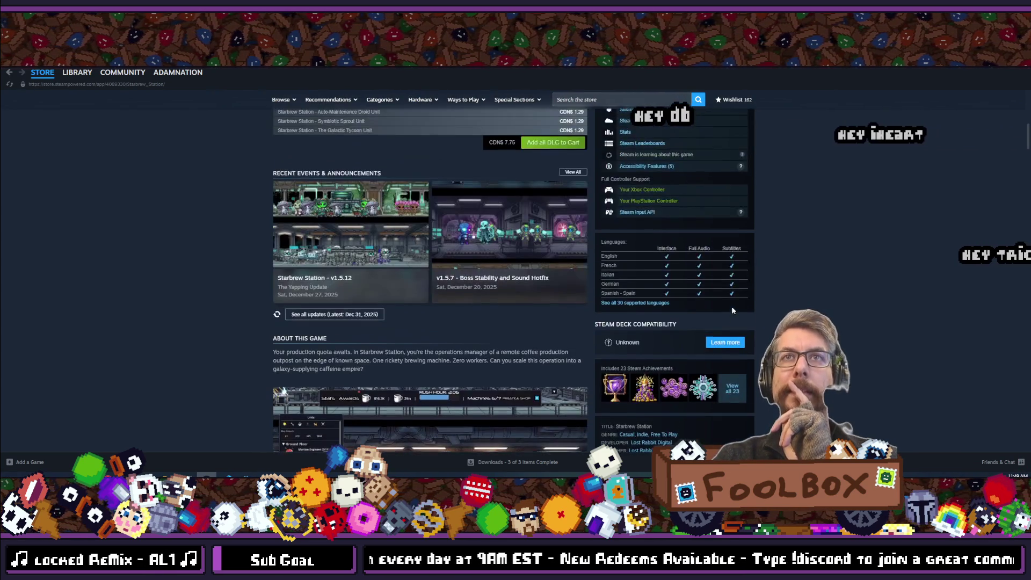
{"action": "scroll", "coordinate": [732, 310], "scroll_direction": "up", "scroll_amount": 4}
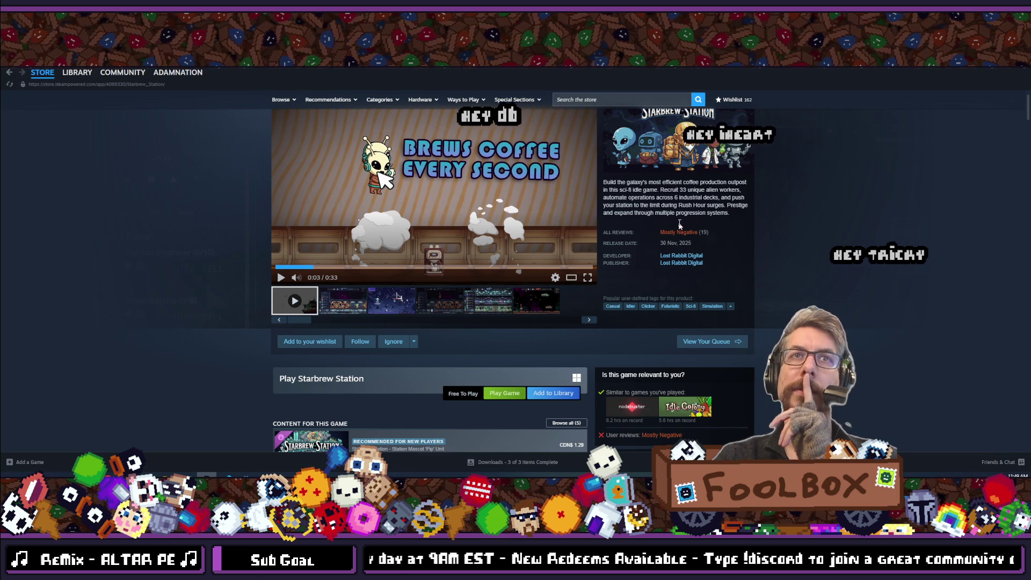
{"action": "mouse_move", "coordinate": [690, 235]}
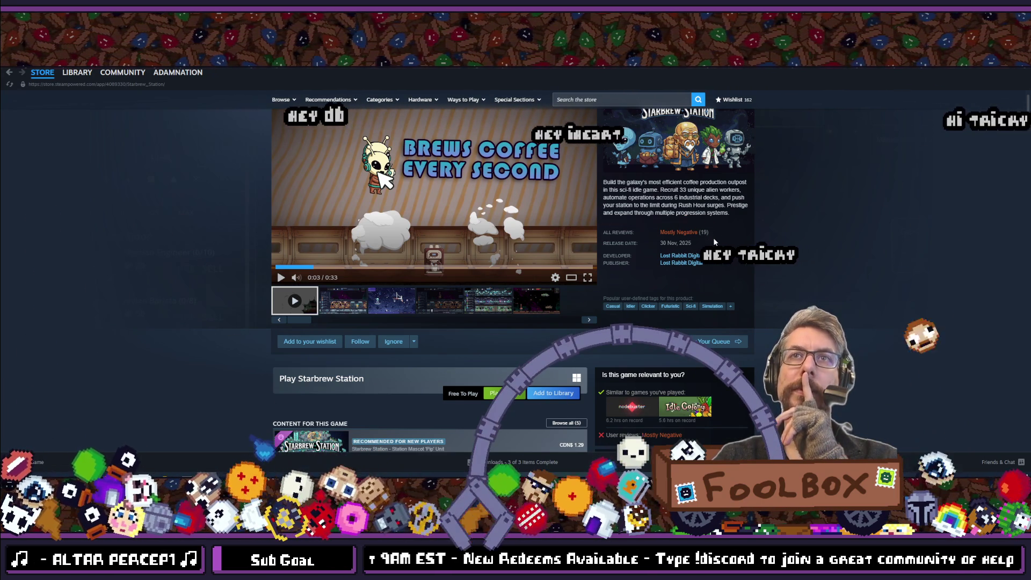
{"action": "scroll", "coordinate": [714, 242], "scroll_direction": "down", "scroll_amount": 2}
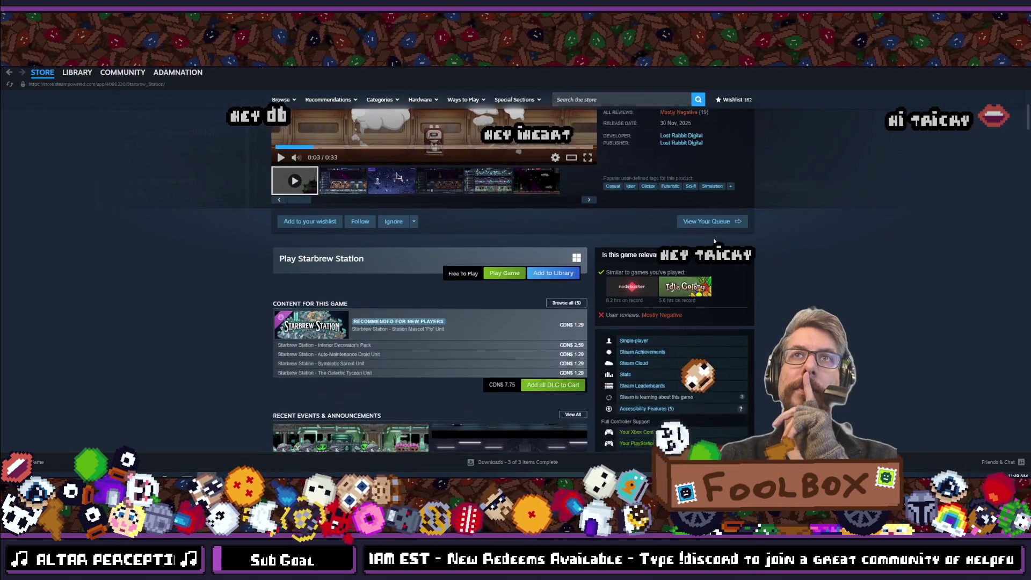
{"action": "scroll", "coordinate": [714, 242], "scroll_direction": "down", "scroll_amount": 2}
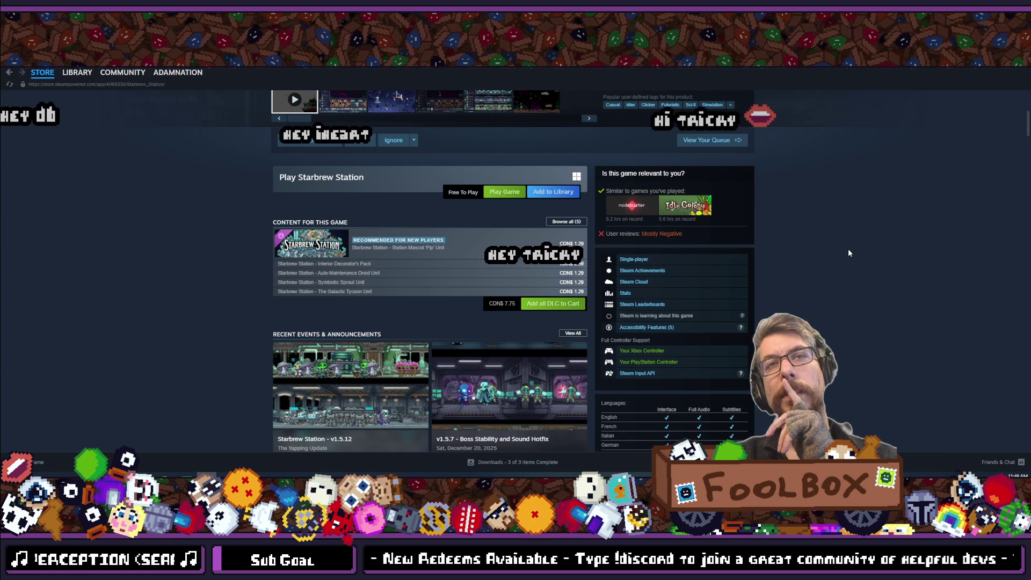
{"action": "scroll", "coordinate": [239, 283], "scroll_direction": "down", "scroll_amount": 3}
{"action": "scroll", "coordinate": [240, 283], "scroll_direction": "up", "scroll_amount": 2}
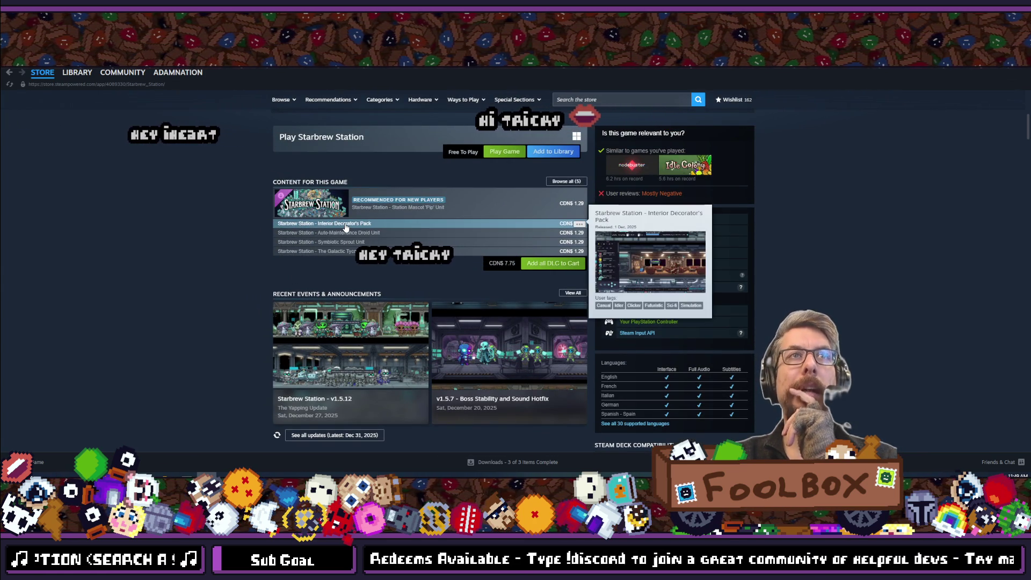
{"action": "mouse_move", "coordinate": [346, 237]}
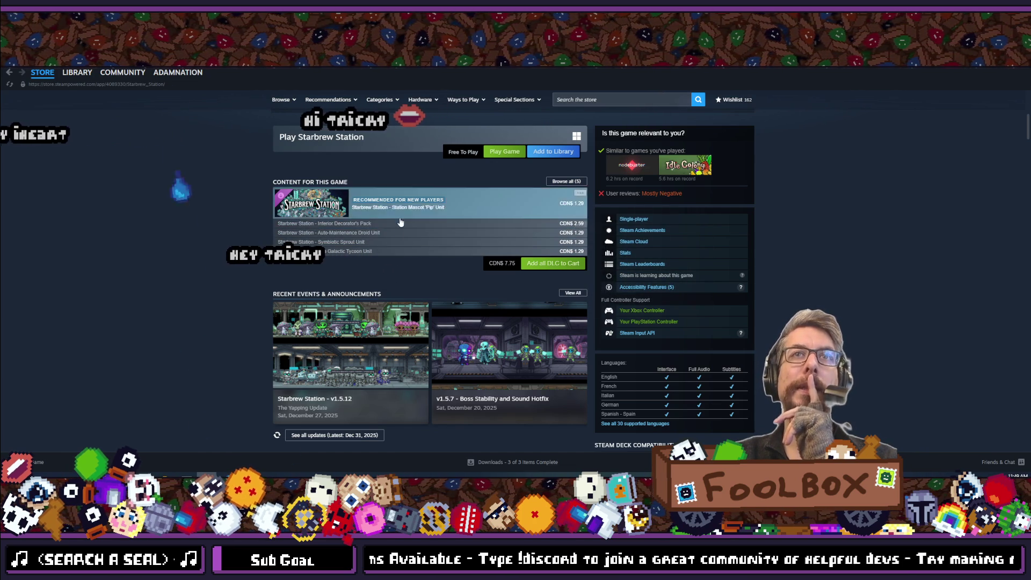
Scroll down Starbrew Station's page through its Mostly Negative customer reviews
{"action": "scroll", "coordinate": [149, 274], "scroll_direction": "down", "scroll_amount": 10}
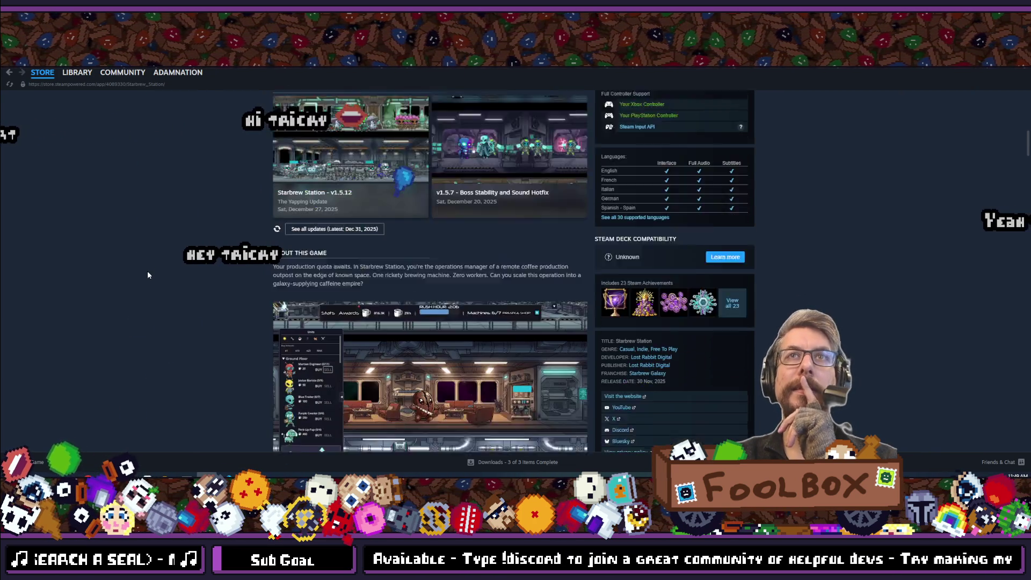
{"action": "scroll", "coordinate": [148, 275], "scroll_direction": "down", "scroll_amount": 6}
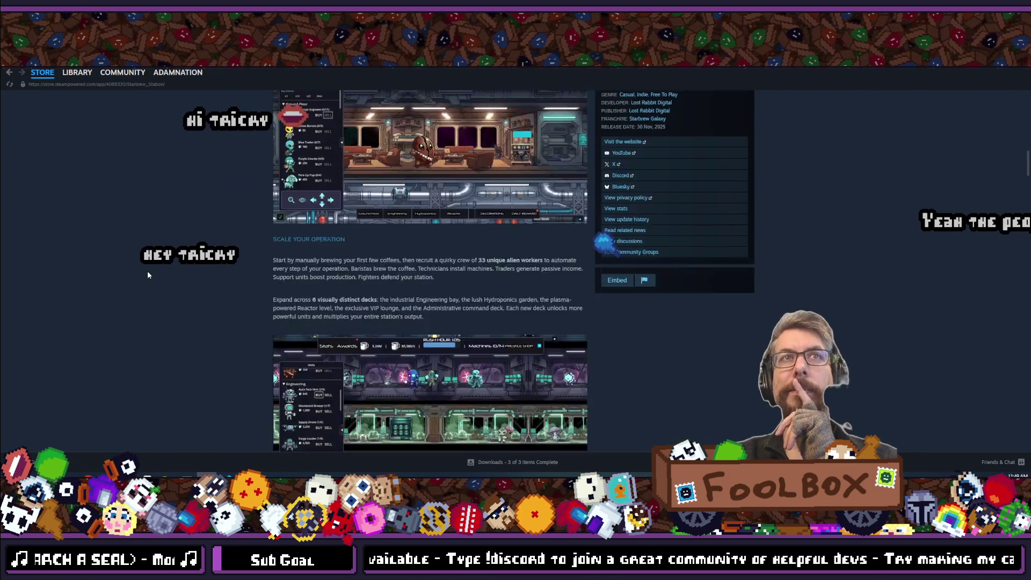
{"action": "scroll", "coordinate": [149, 275], "scroll_direction": "down", "scroll_amount": 3}
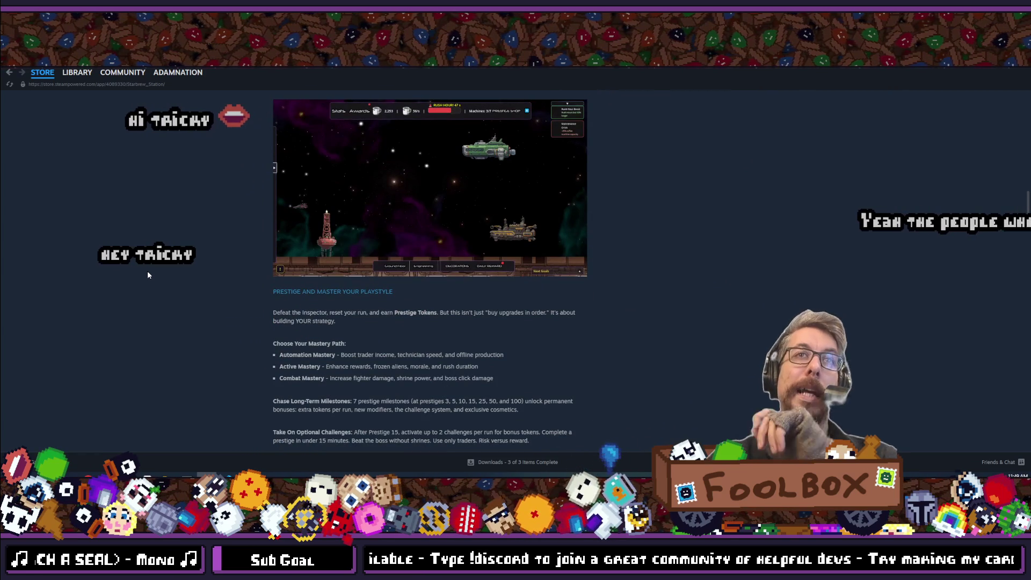
{"action": "scroll", "coordinate": [207, 334], "scroll_direction": "down", "scroll_amount": 5}
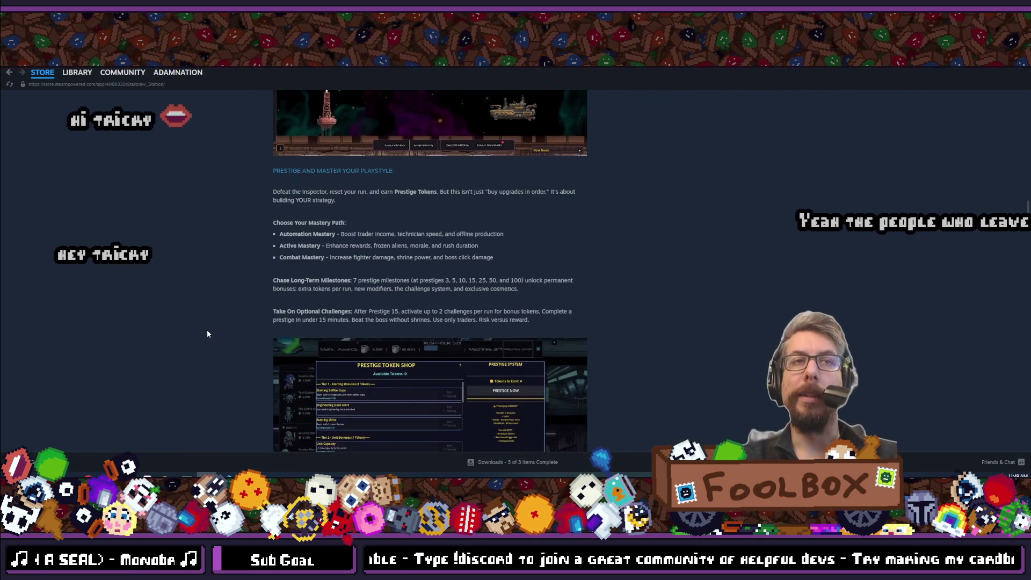
{"action": "scroll", "coordinate": [207, 334], "scroll_direction": "down", "scroll_amount": 8}
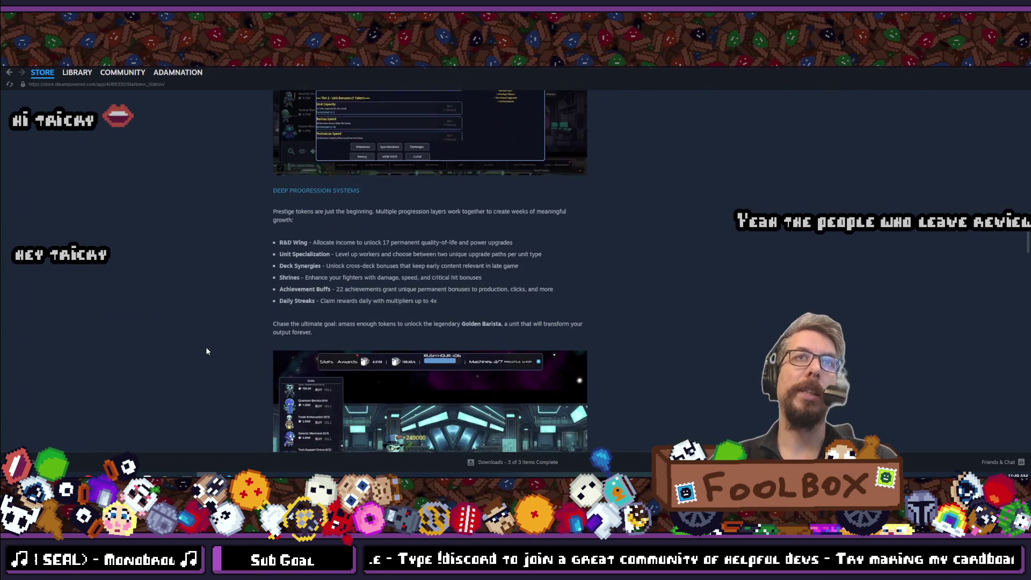
{"action": "right_click", "coordinate": [208, 349]}
{"action": "left_click", "coordinate": [150, 243]}
{"action": "scroll", "coordinate": [156, 257], "scroll_direction": "down", "scroll_amount": 12}
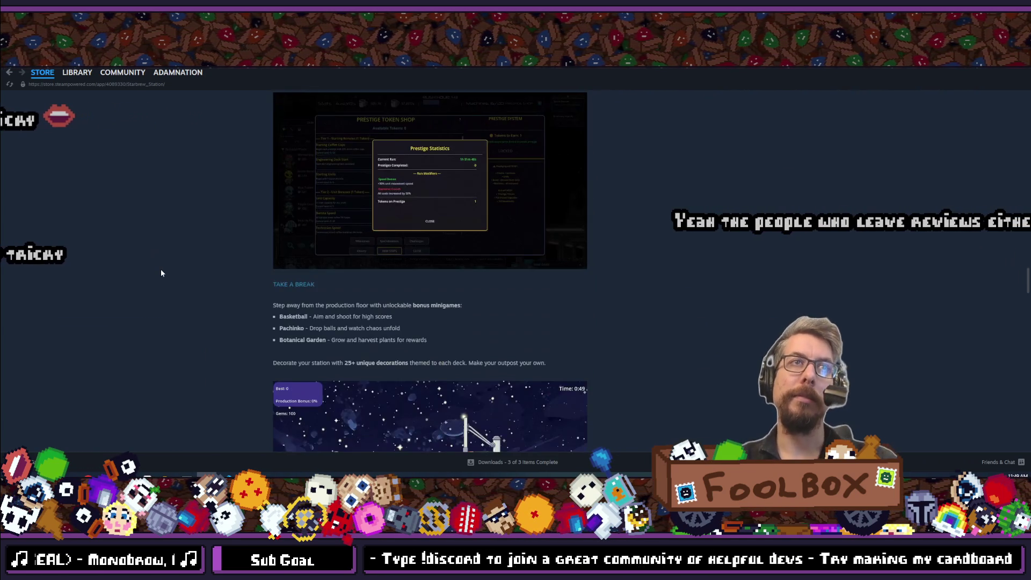
{"action": "scroll", "coordinate": [161, 274], "scroll_direction": "down", "scroll_amount": 6}
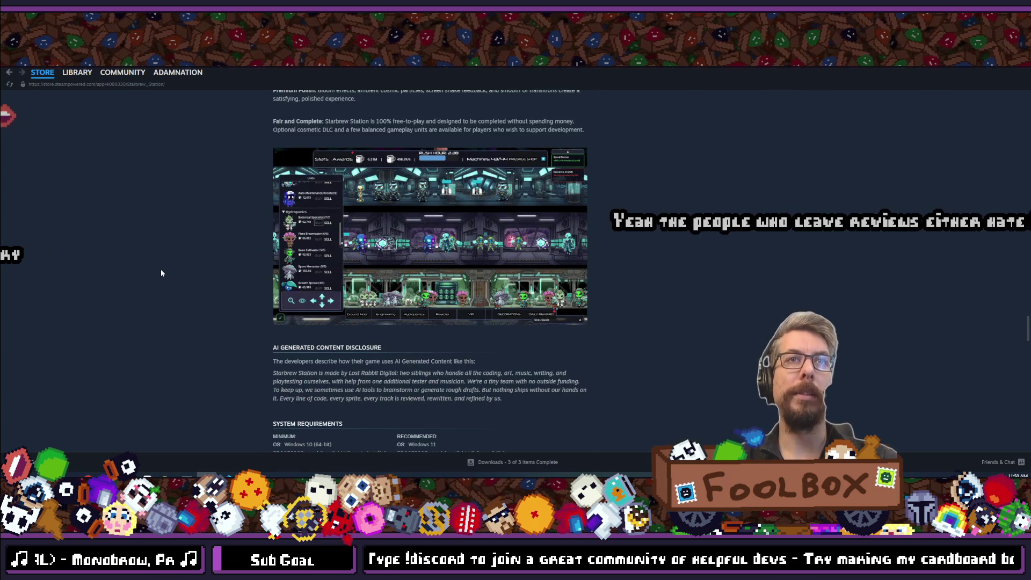
{"action": "scroll", "coordinate": [161, 273], "scroll_direction": "down", "scroll_amount": 2}
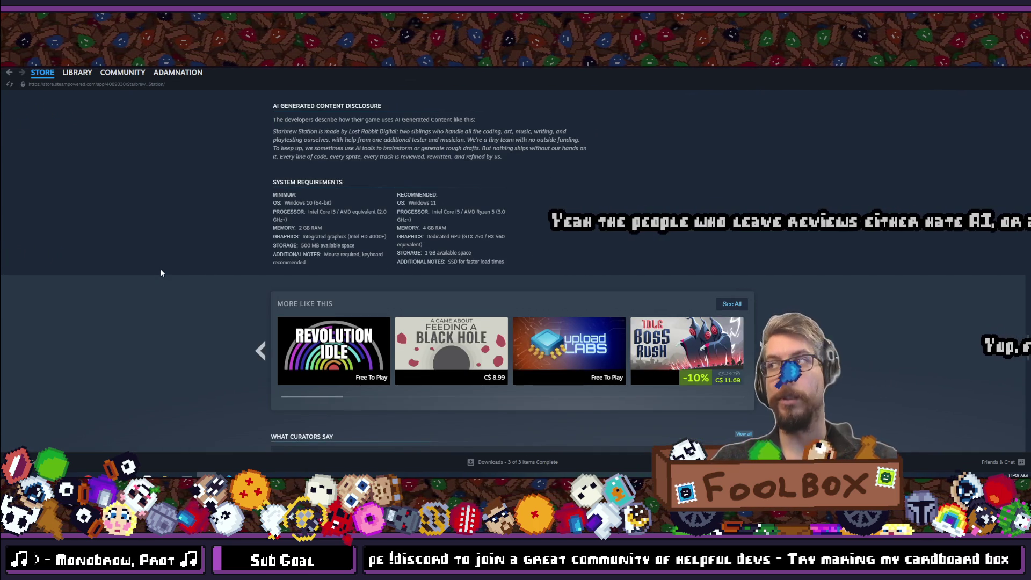
{"action": "scroll", "coordinate": [162, 273], "scroll_direction": "down", "scroll_amount": 5}
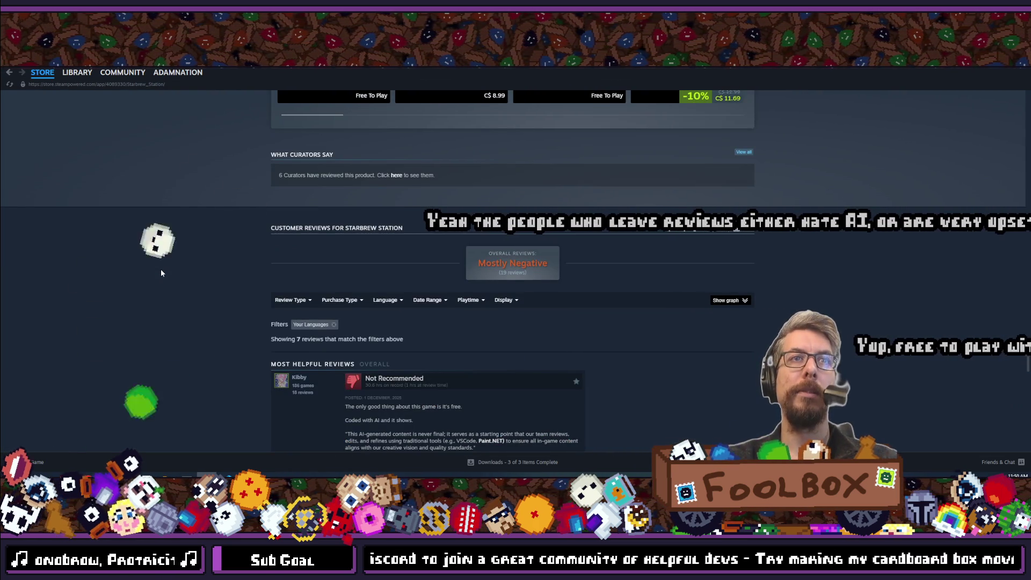
{"action": "scroll", "coordinate": [161, 274], "scroll_direction": "down", "scroll_amount": 3}
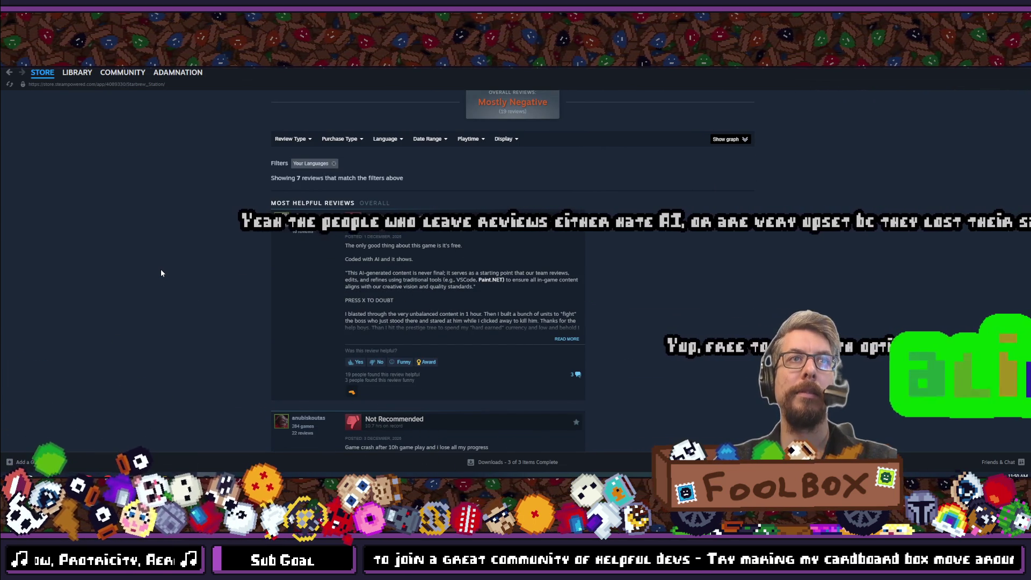
Scroll back to the top and minimize Steam to reveal the Godot editor
{"action": "scroll", "coordinate": [161, 274], "scroll_direction": "up", "scroll_amount": 15}
{"action": "scroll", "coordinate": [161, 273], "scroll_direction": "up", "scroll_amount": 10}
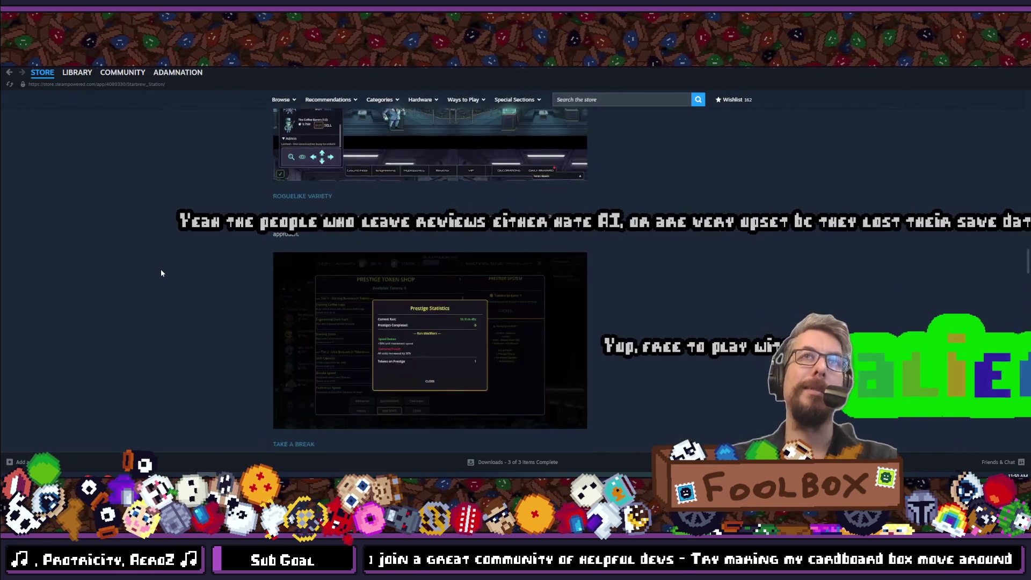
{"action": "scroll", "coordinate": [162, 273], "scroll_direction": "up", "scroll_amount": 8}
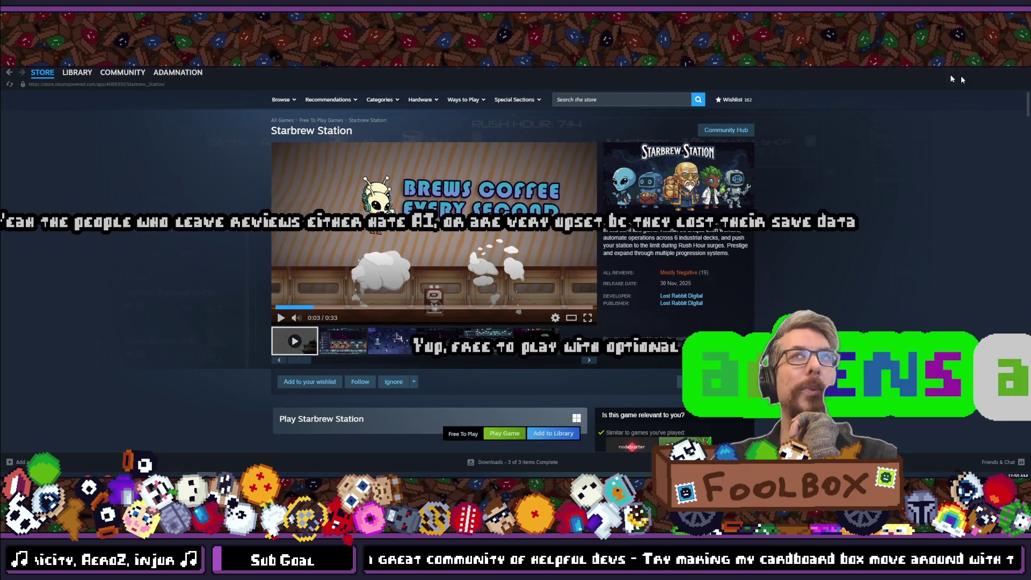
{"action": "left_click", "coordinate": [999, 69]}
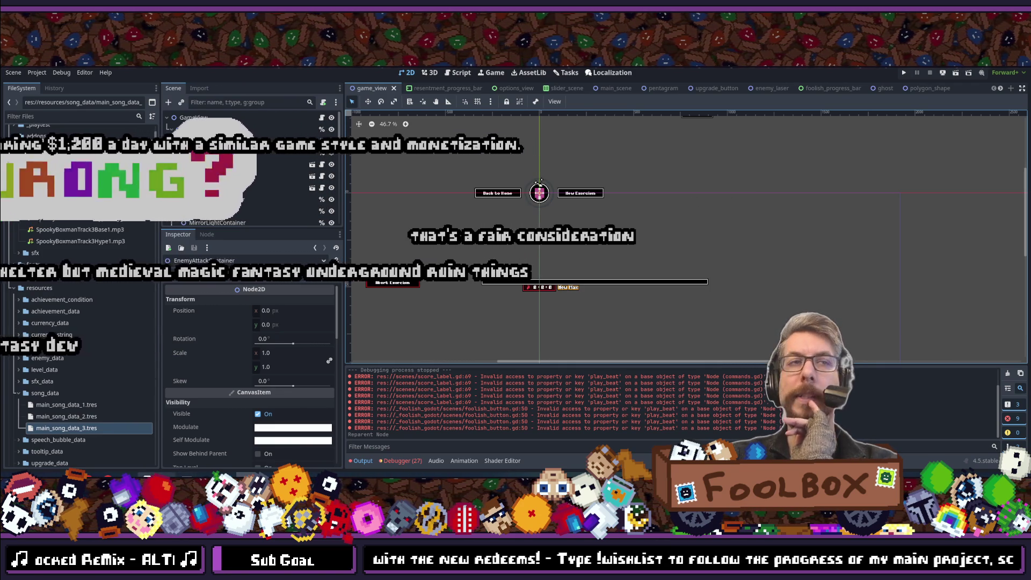
Return from the Godot editor to Steam's Starbrew Station store page
{"action": "key", "text": "alt+Tab"}
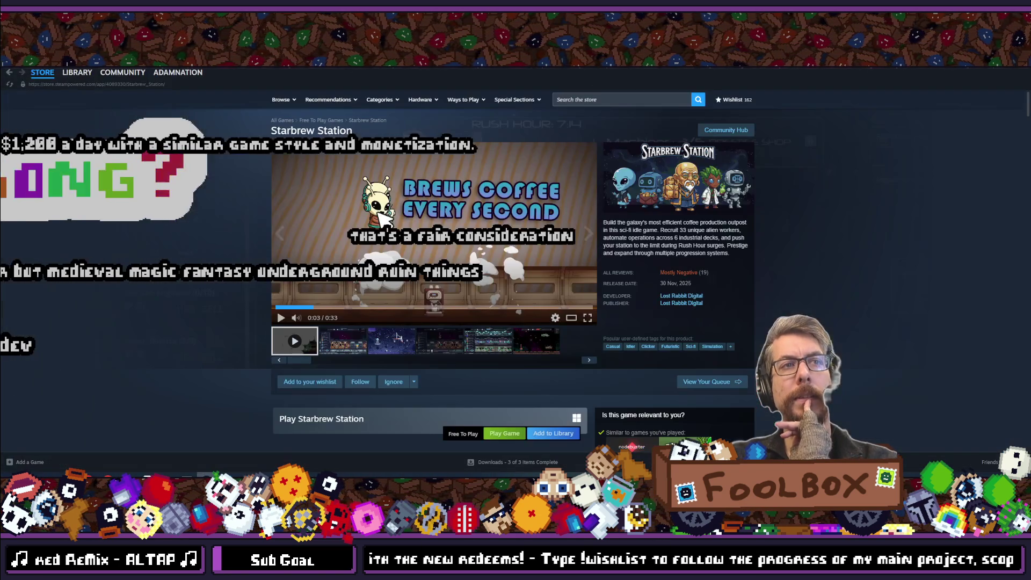
Search the store for 'idle pixel' and open the Idle Pixel Fantasy page
{"action": "left_click", "coordinate": [642, 101]}
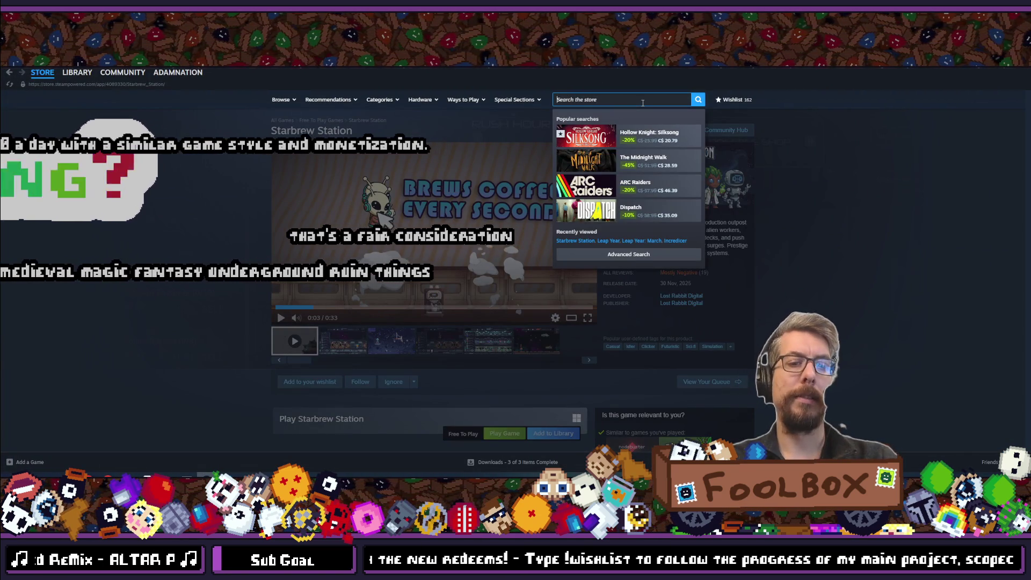
{"action": "type", "text": "idle pixel"}
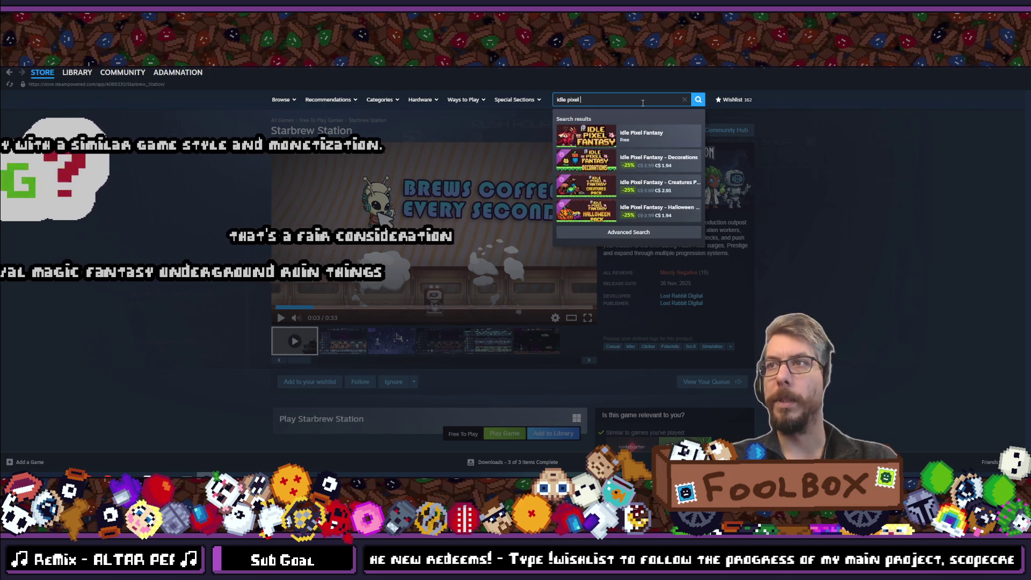
{"action": "left_click", "coordinate": [637, 132]}
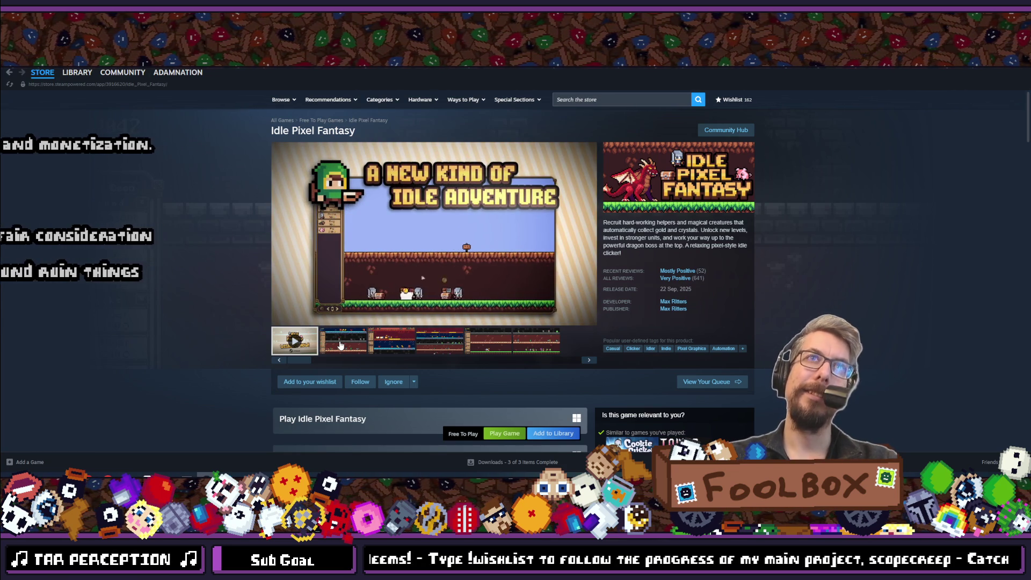
Browse the screenshot thumbnails, then view screenshot 2 of 6 enlarged
{"action": "left_click", "coordinate": [342, 342]}
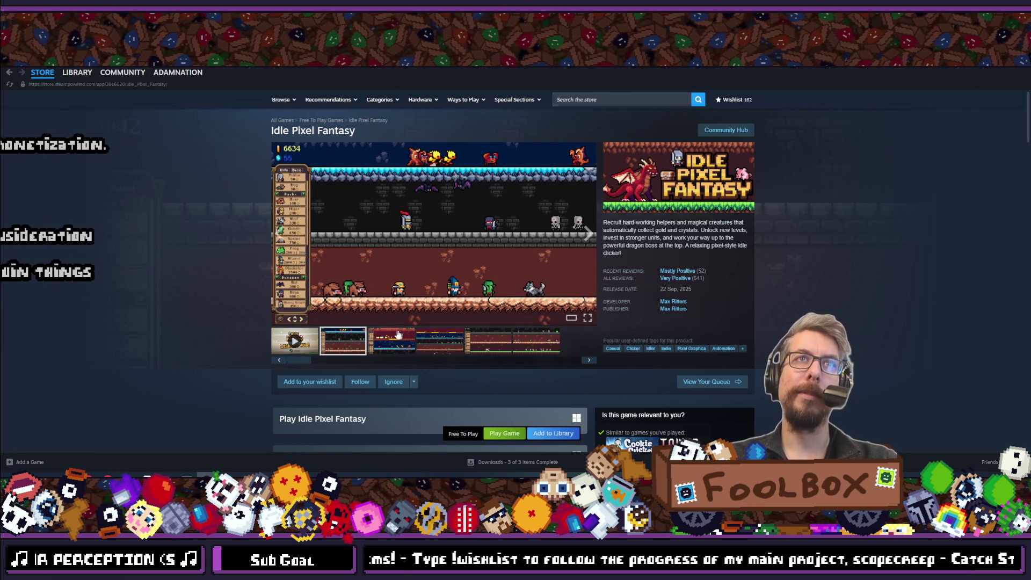
{"action": "left_click", "coordinate": [428, 350]}
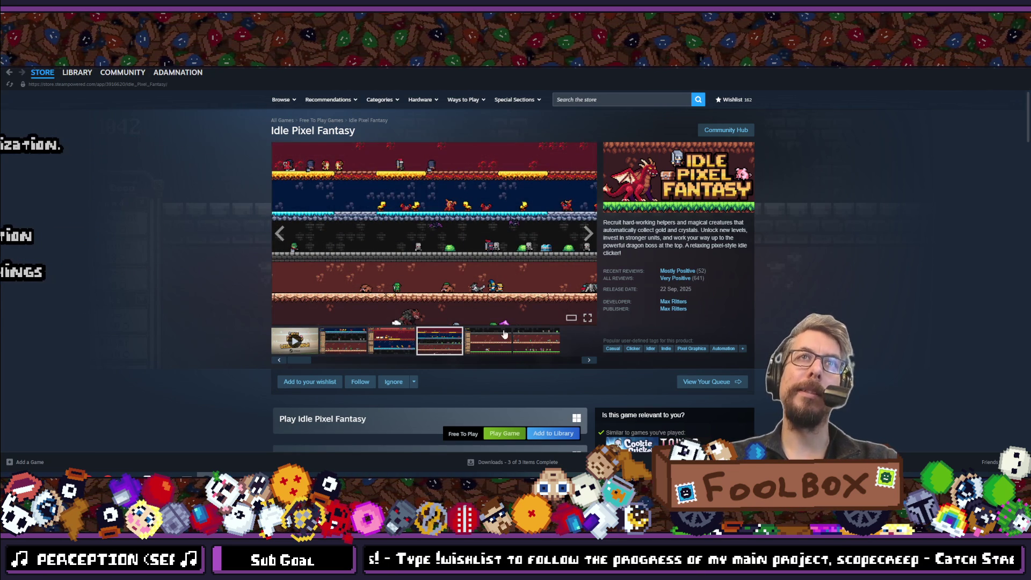
{"action": "left_click", "coordinate": [507, 335]}
{"action": "left_click", "coordinate": [392, 350]}
{"action": "left_click", "coordinate": [342, 342]}
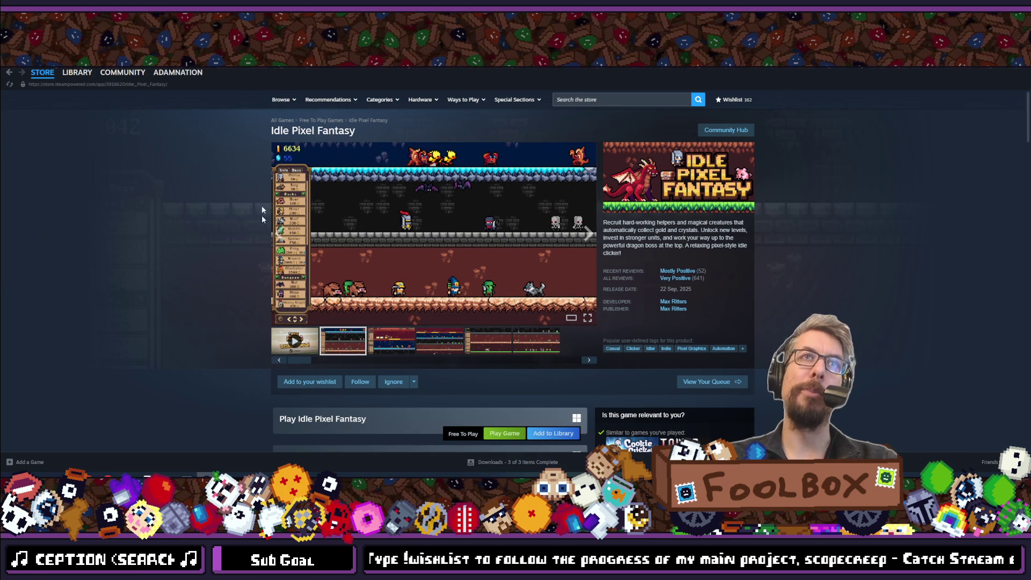
{"action": "left_click", "coordinate": [297, 223]}
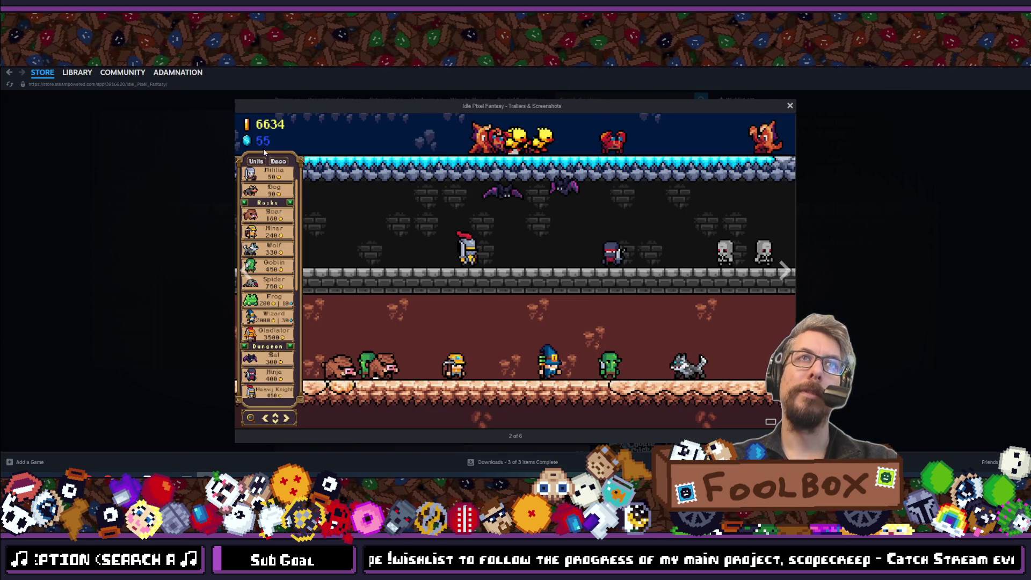
Cycle through all 6 Idle Pixel Fantasy media items back to the trailer, then close the viewer
{"action": "left_click", "coordinate": [247, 271]}
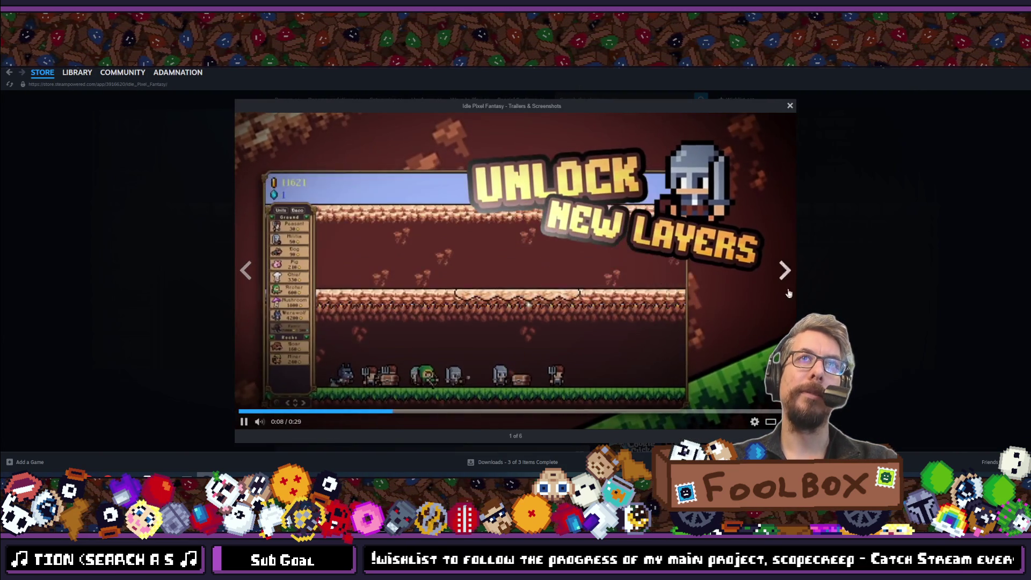
{"action": "left_click", "coordinate": [786, 270]}
{"action": "left_click", "coordinate": [786, 270]}
{"action": "left_click", "coordinate": [785, 270]}
{"action": "left_click", "coordinate": [785, 270]}
{"action": "left_click", "coordinate": [785, 270]}
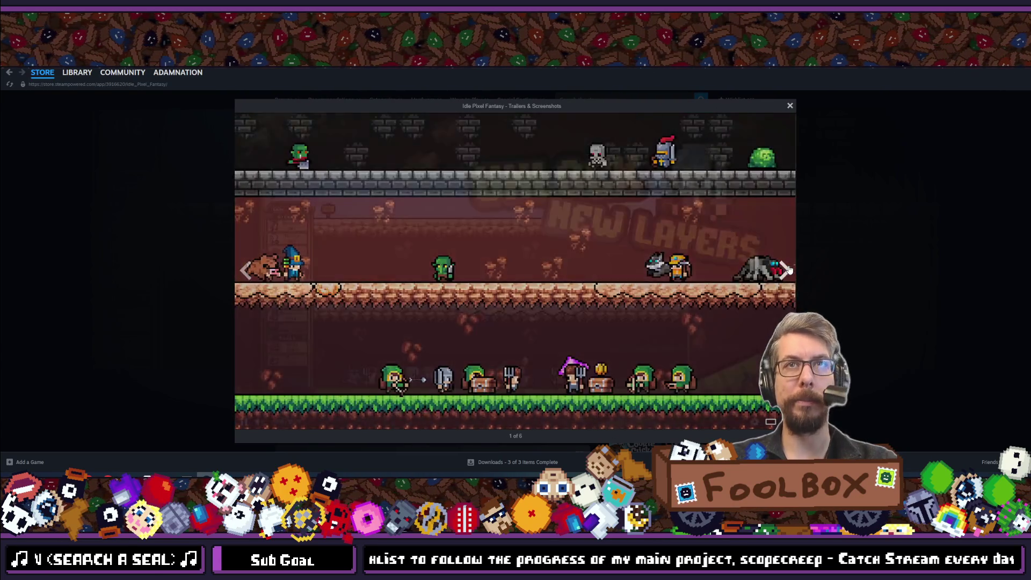
{"action": "left_click", "coordinate": [785, 270]}
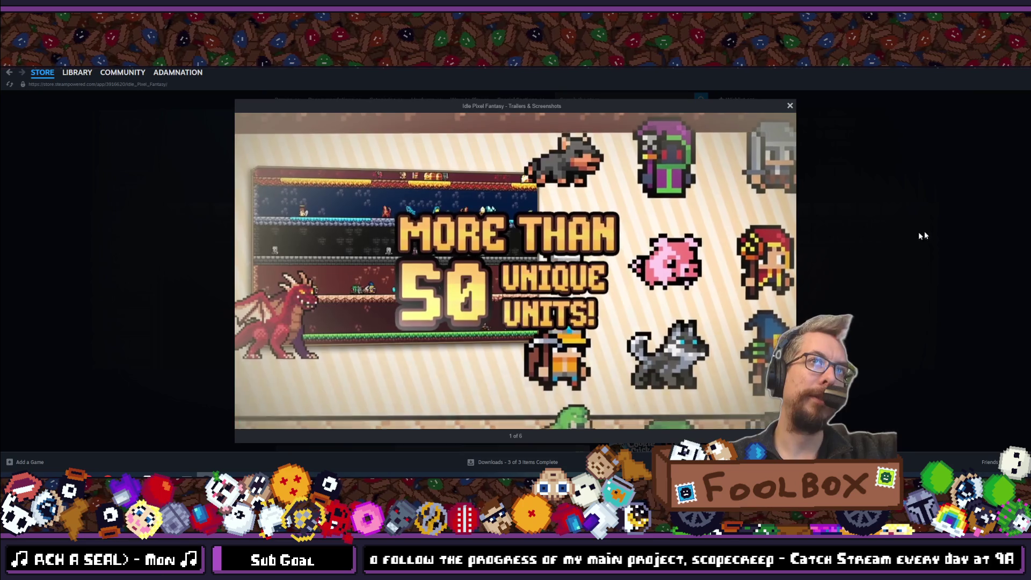
{"action": "left_click", "coordinate": [845, 239]}
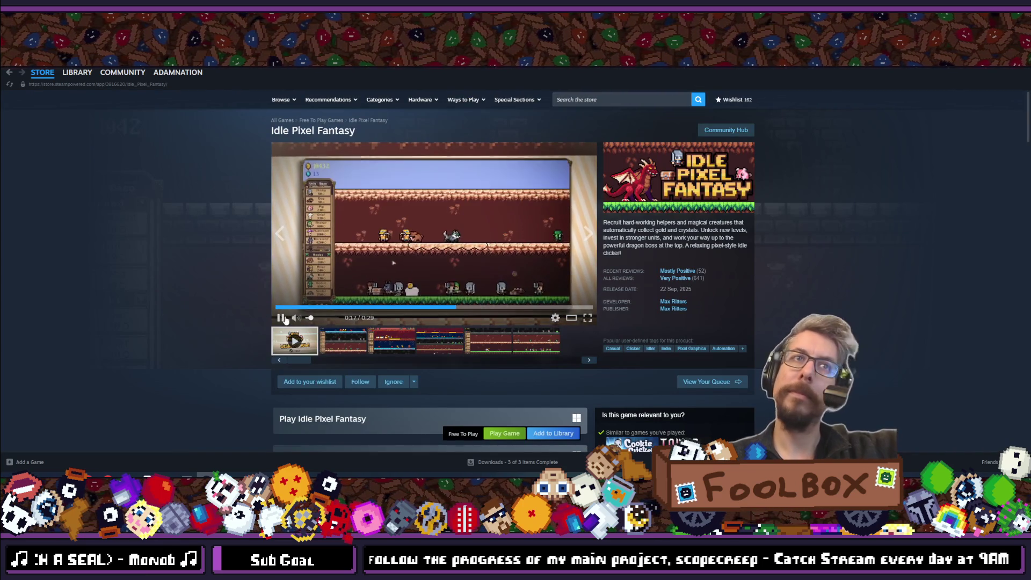
Scroll down to Idle Pixel Fantasy's customer reviews, back up, then return to the Godot editor
{"action": "scroll", "coordinate": [235, 280], "scroll_direction": "down", "scroll_amount": 3}
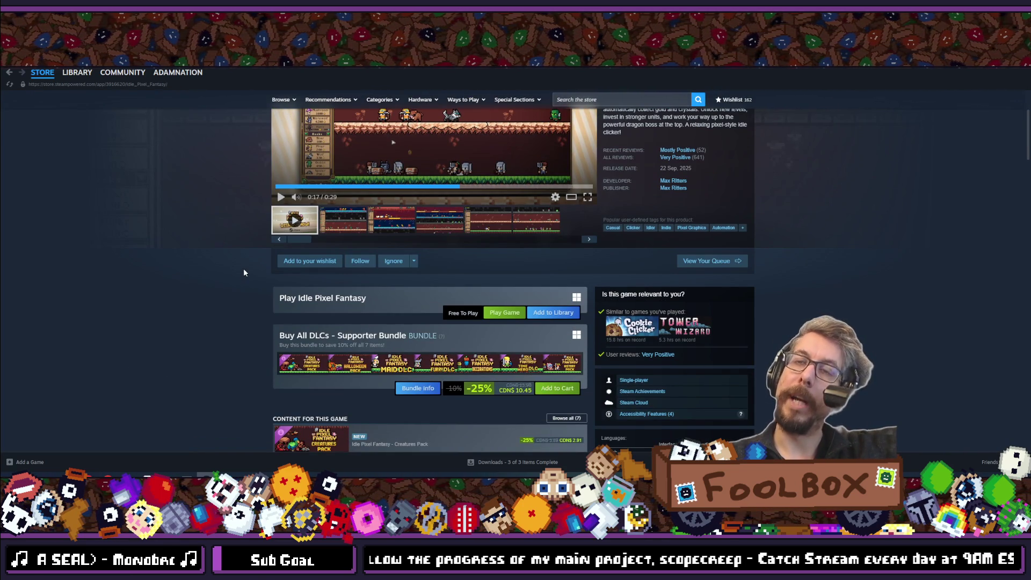
{"action": "scroll", "coordinate": [244, 273], "scroll_direction": "down", "scroll_amount": 3}
{"action": "scroll", "coordinate": [244, 273], "scroll_direction": "down", "scroll_amount": 6}
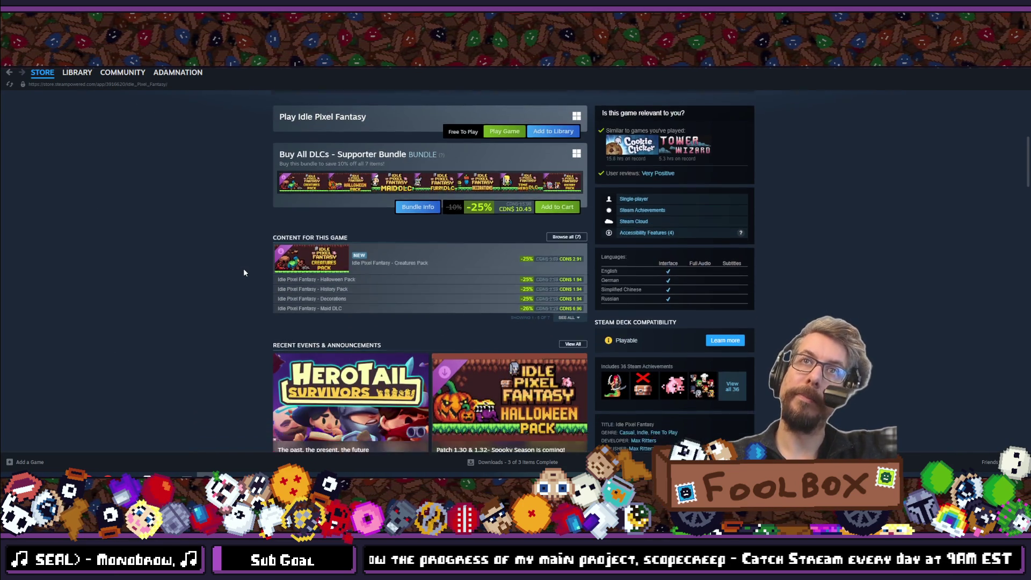
{"action": "scroll", "coordinate": [245, 272], "scroll_direction": "down", "scroll_amount": 13}
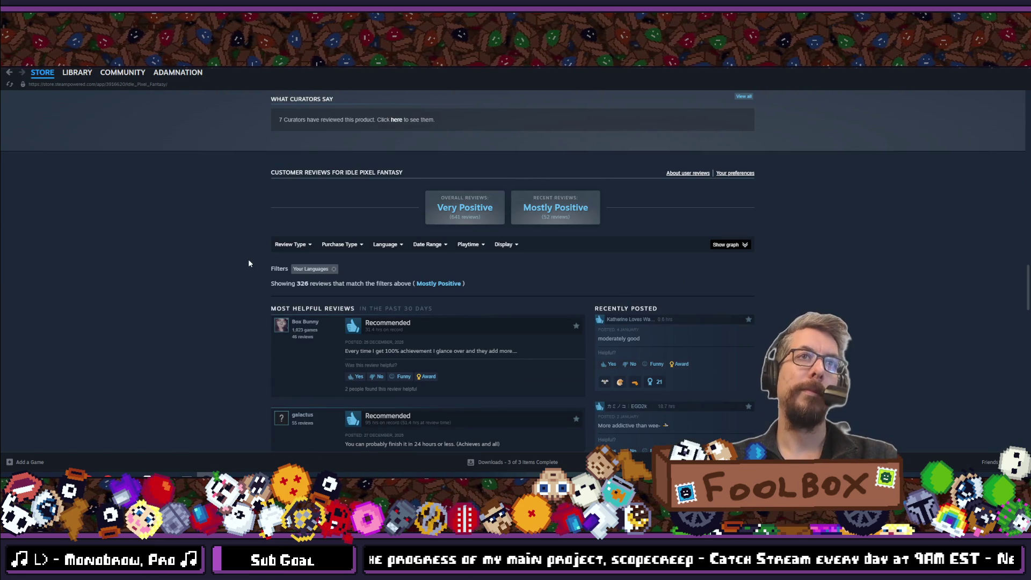
{"action": "scroll", "coordinate": [248, 260], "scroll_direction": "up", "scroll_amount": 20}
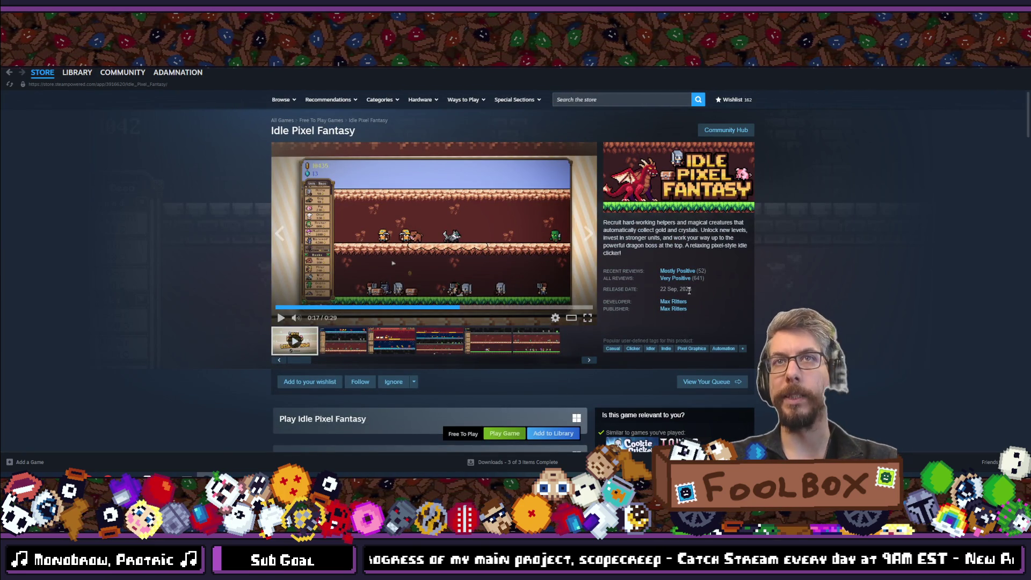
{"action": "left_click", "coordinate": [1000, 72]}
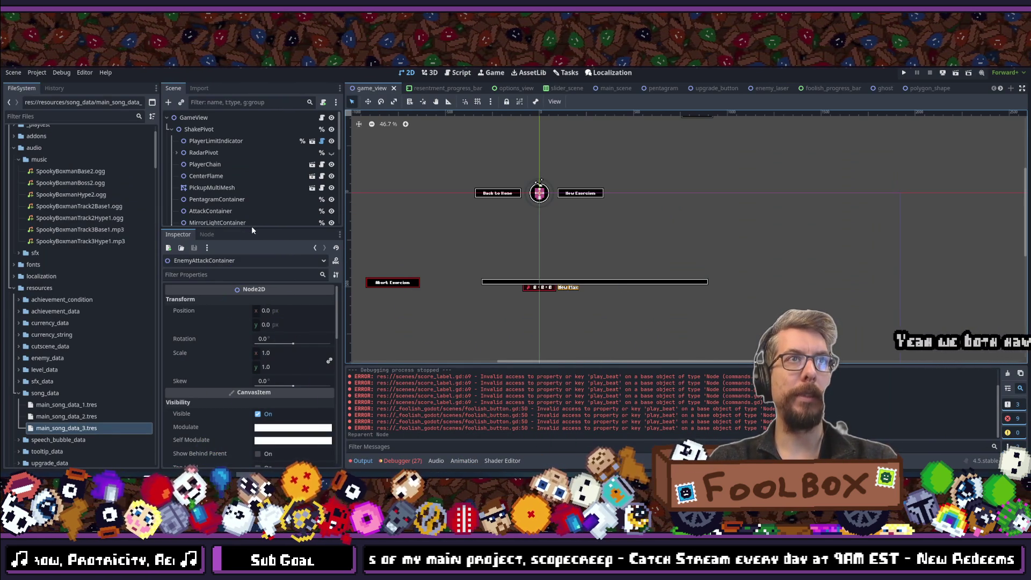
Make the game_view scene tree taller, then switch to the idle cub YouTube Videos page
{"action": "left_click_drag", "start_coordinate": [252, 230], "coordinate": [266, 300]}
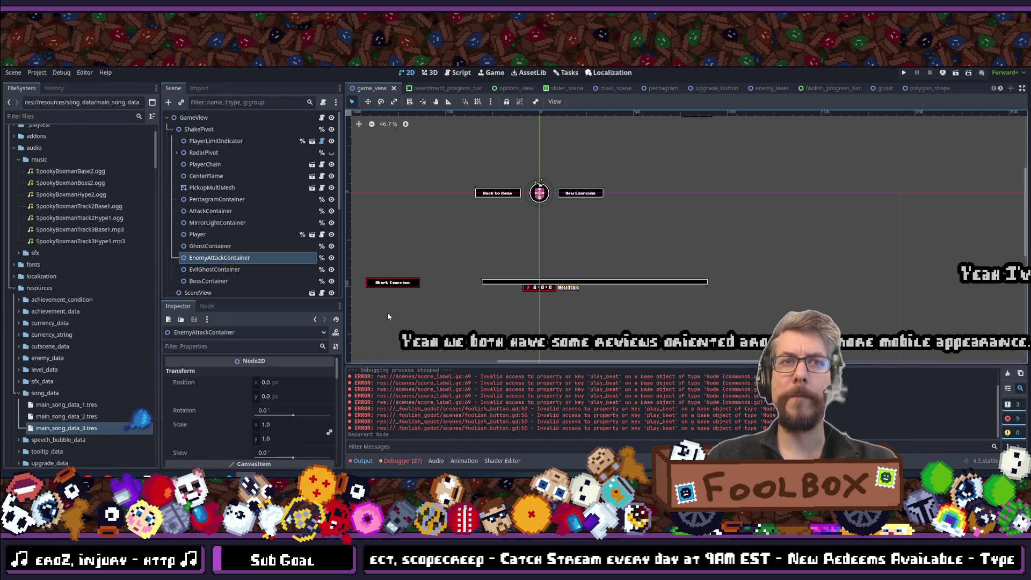
{"action": "key", "text": "alt+Tab"}
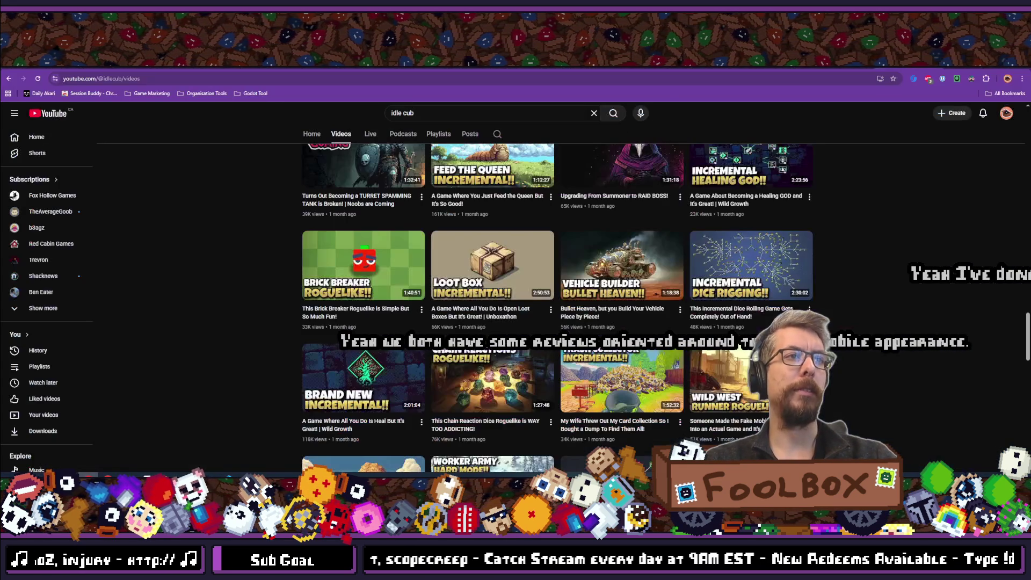
Back in Steam, search the store for 'golf dun' and open the Dungeon Golf page
{"action": "key", "text": "alt+Tab"}
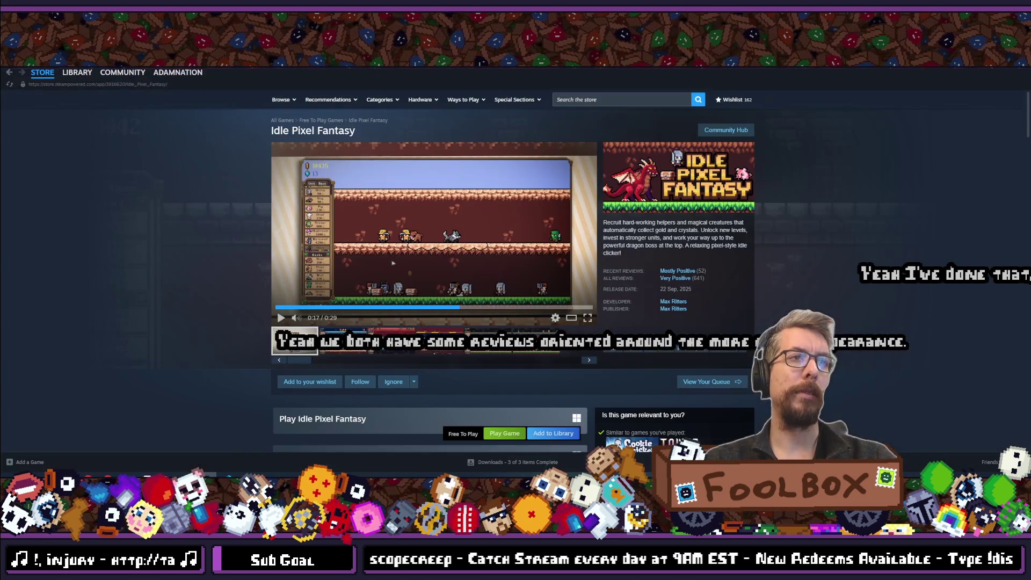
{"action": "left_click", "coordinate": [584, 99]}
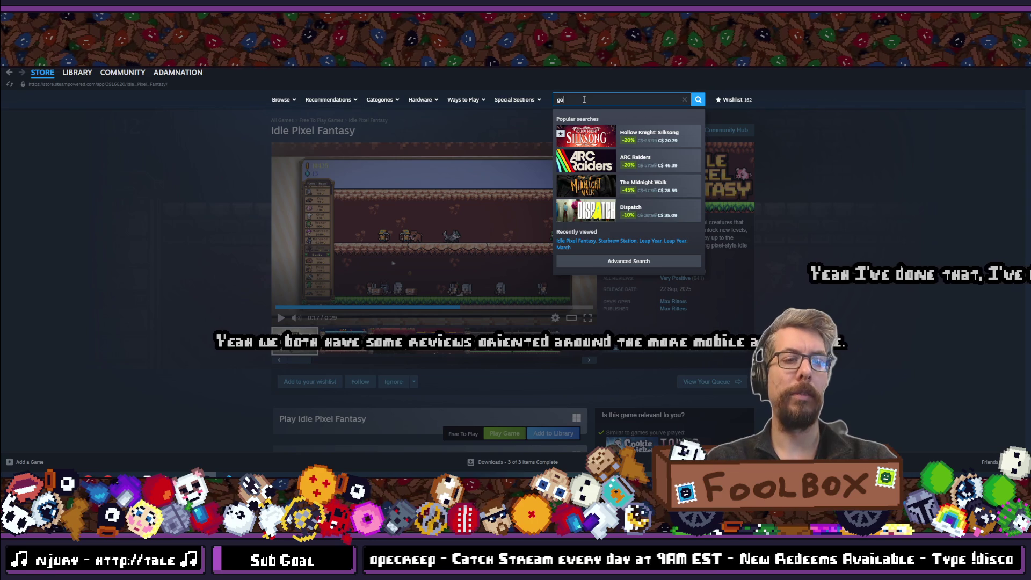
{"action": "type", "text": "lf dun"}
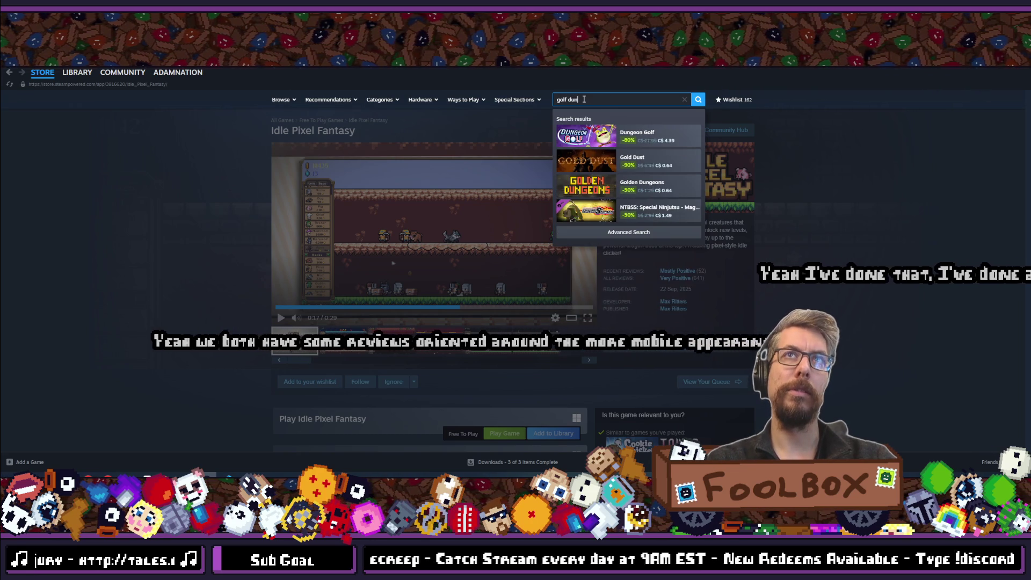
{"action": "left_click", "coordinate": [599, 141]}
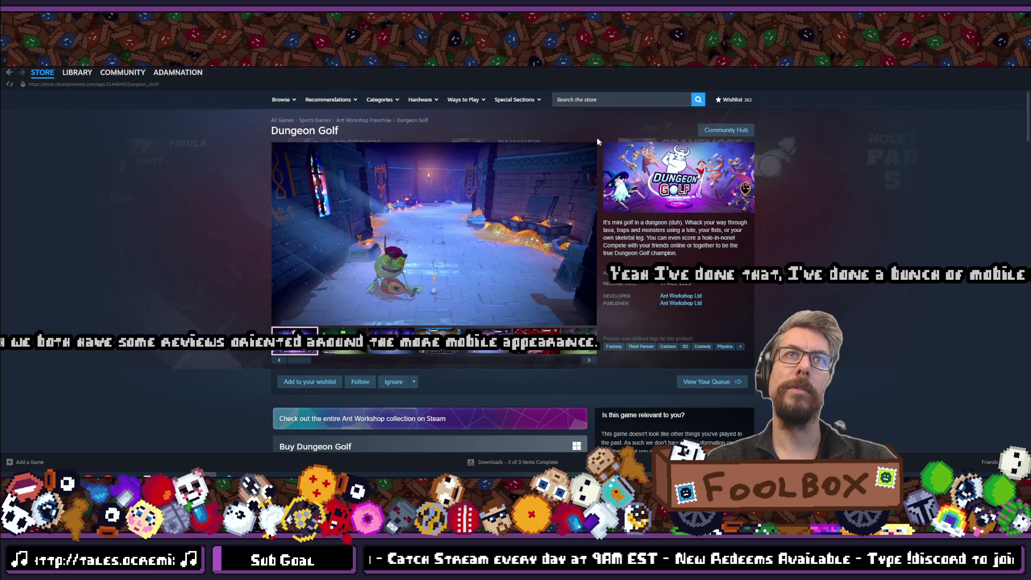
View a Dungeon Golf gameplay video and the red dungeon screenshot, then scroll the store details
{"action": "left_click", "coordinate": [502, 342]}
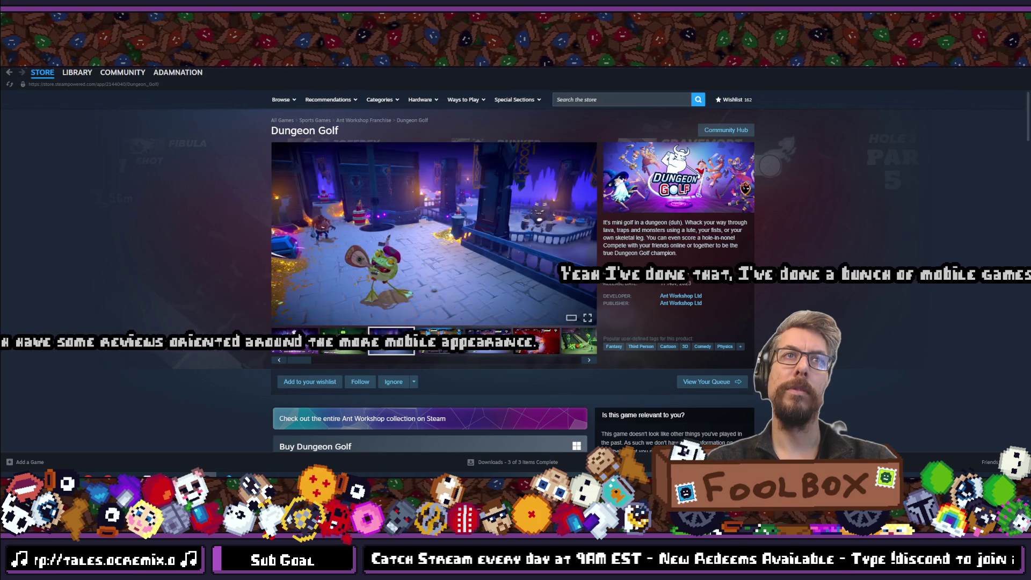
{"action": "left_click", "coordinate": [517, 343]}
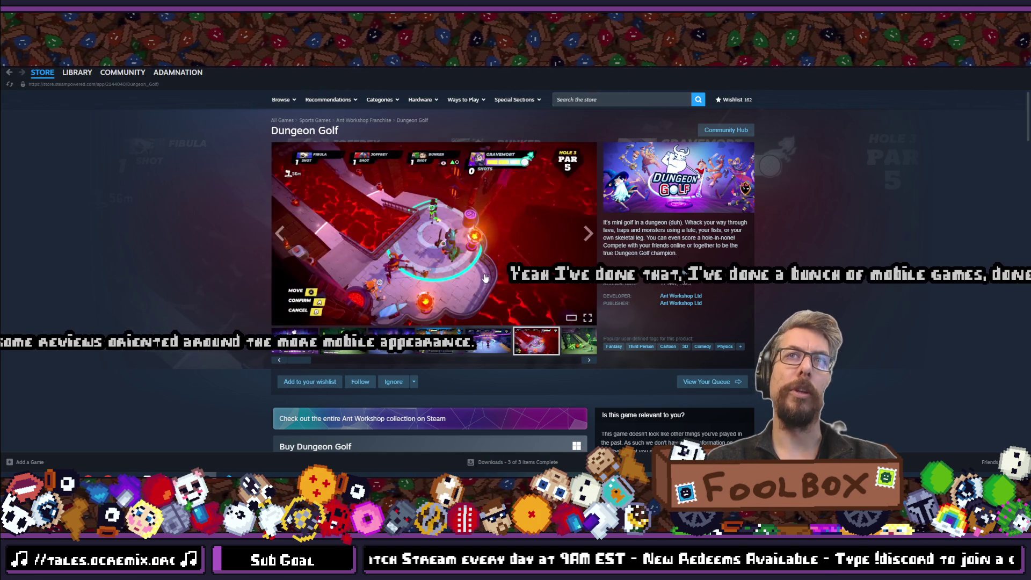
{"action": "scroll", "coordinate": [230, 255], "scroll_direction": "down", "scroll_amount": 6}
{"action": "scroll", "coordinate": [231, 259], "scroll_direction": "down", "scroll_amount": 20}
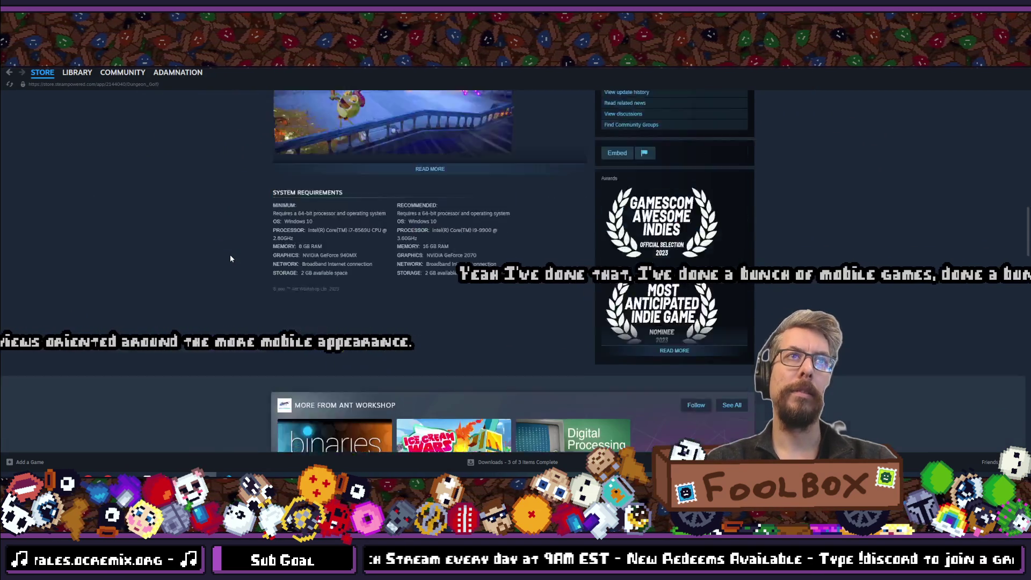
{"action": "scroll", "coordinate": [230, 259], "scroll_direction": "down", "scroll_amount": 4}
{"action": "scroll", "coordinate": [252, 282], "scroll_direction": "up", "scroll_amount": 7}
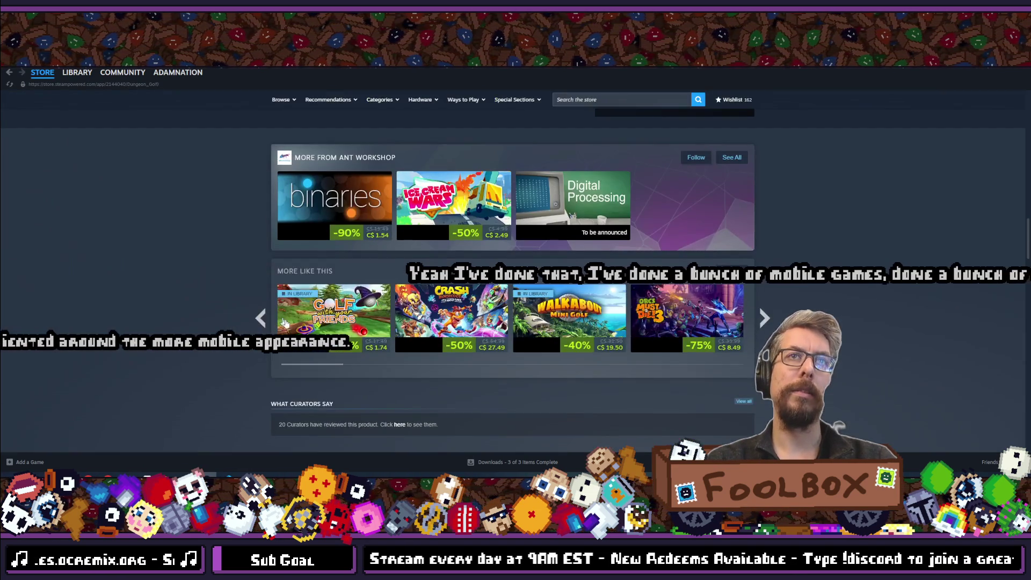
{"action": "scroll", "coordinate": [179, 359], "scroll_direction": "up", "scroll_amount": 10}
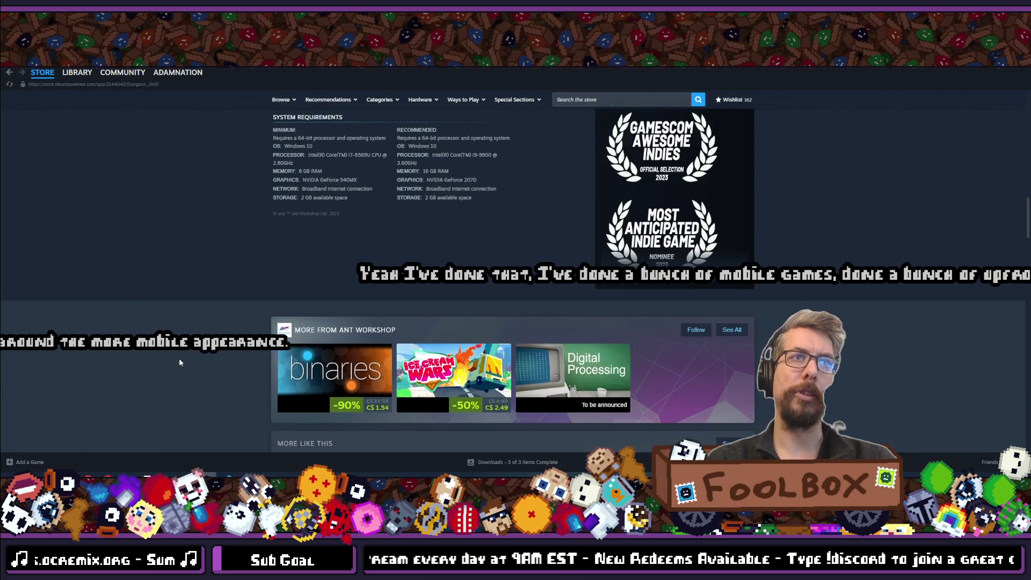
{"action": "scroll", "coordinate": [180, 363], "scroll_direction": "up", "scroll_amount": 4}
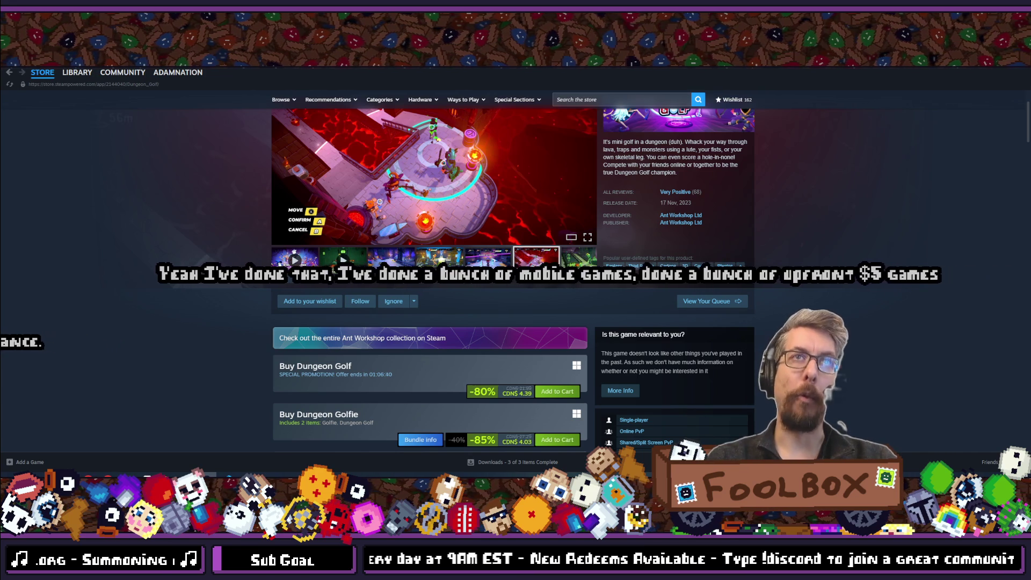
Finish skimming the Dungeon Golf page and return to the Steam store front page
{"action": "scroll", "coordinate": [835, 217], "scroll_direction": "down", "scroll_amount": 2}
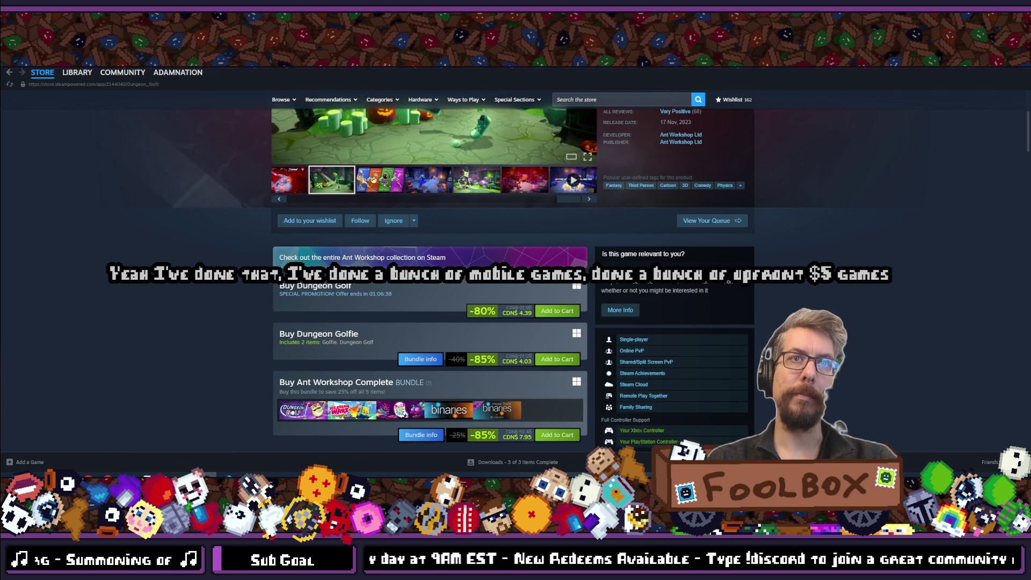
{"action": "scroll", "coordinate": [513, 280], "scroll_direction": "up", "scroll_amount": 1}
{"action": "scroll", "coordinate": [431, 105], "scroll_direction": "up", "scroll_amount": 4}
{"action": "left_click", "coordinate": [43, 72]}
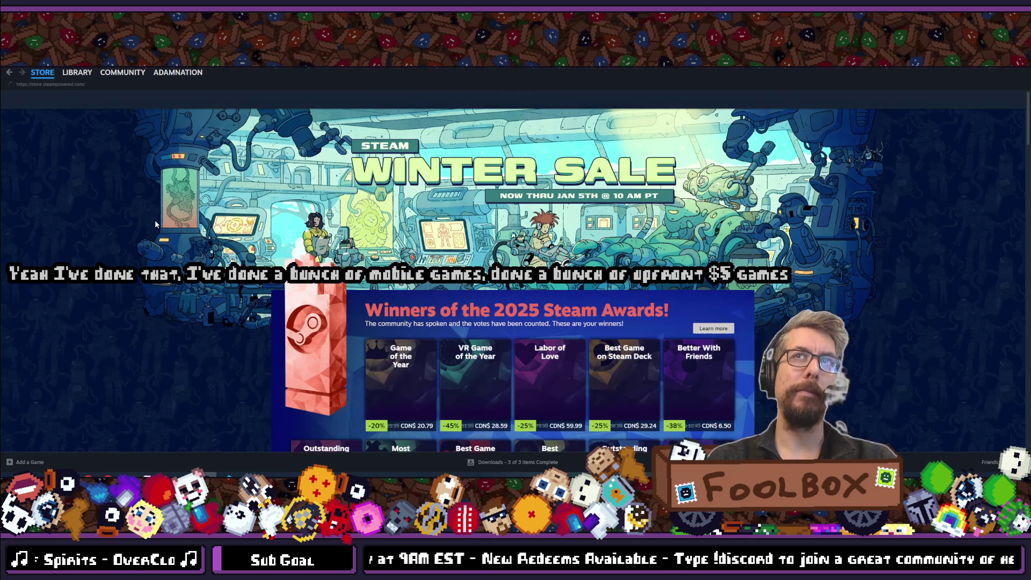
Browse the YouTube channel's incremental and roguelike game videos, then return to the Godot editor
{"action": "key", "text": "alt+Tab"}
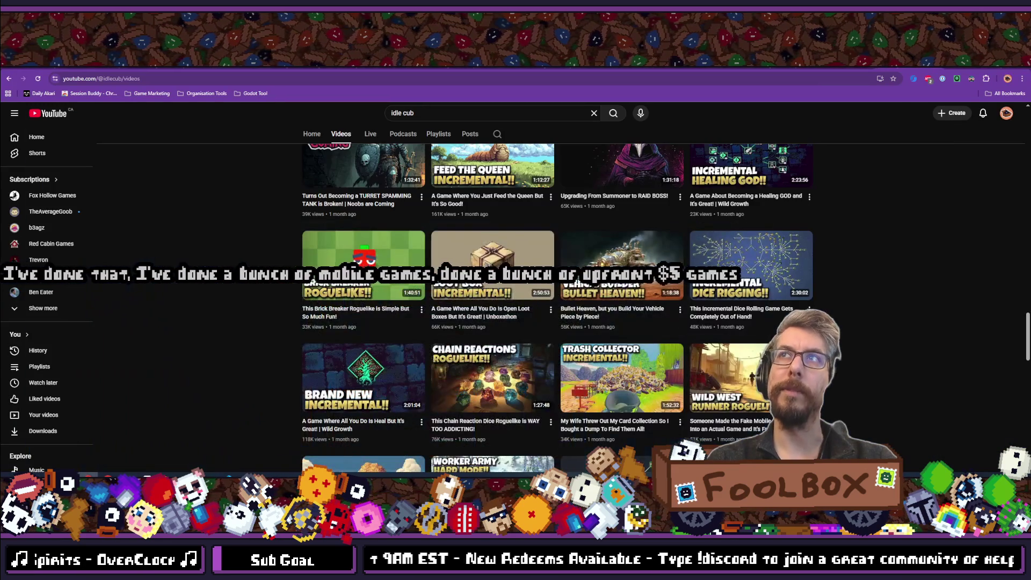
{"action": "scroll", "coordinate": [288, 204], "scroll_direction": "down", "scroll_amount": 3}
{"action": "scroll", "coordinate": [288, 204], "scroll_direction": "up", "scroll_amount": 5}
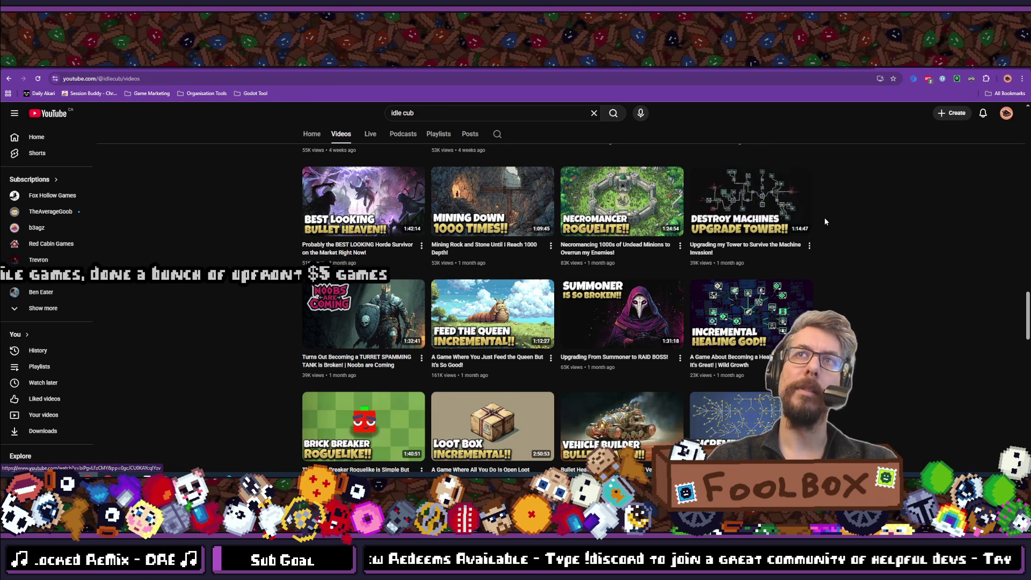
{"action": "scroll", "coordinate": [825, 222], "scroll_direction": "up", "scroll_amount": 4}
{"action": "scroll", "coordinate": [825, 222], "scroll_direction": "down", "scroll_amount": 2}
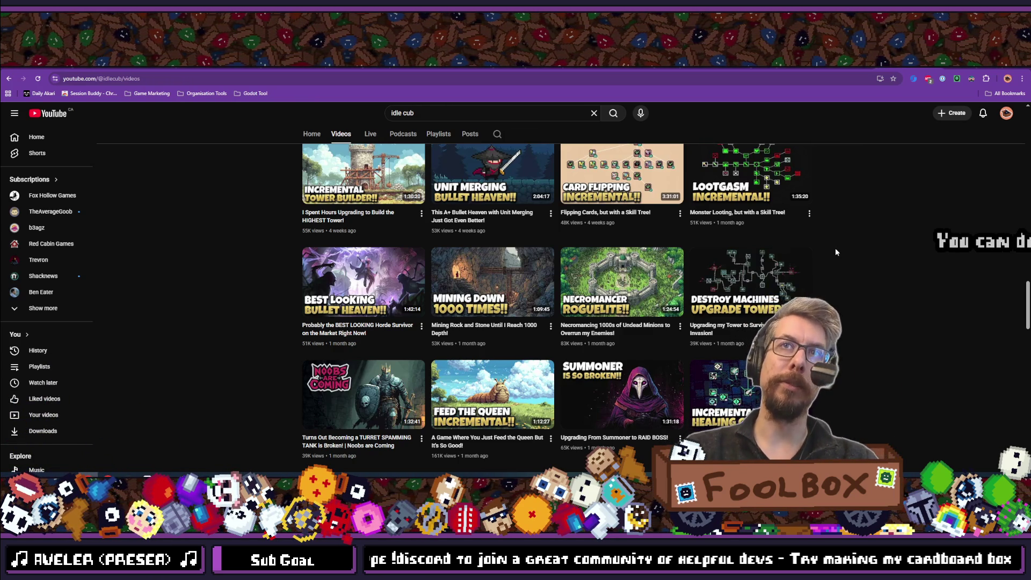
{"action": "scroll", "coordinate": [877, 226], "scroll_direction": "down", "scroll_amount": 3}
{"action": "scroll", "coordinate": [876, 229], "scroll_direction": "down", "scroll_amount": 3}
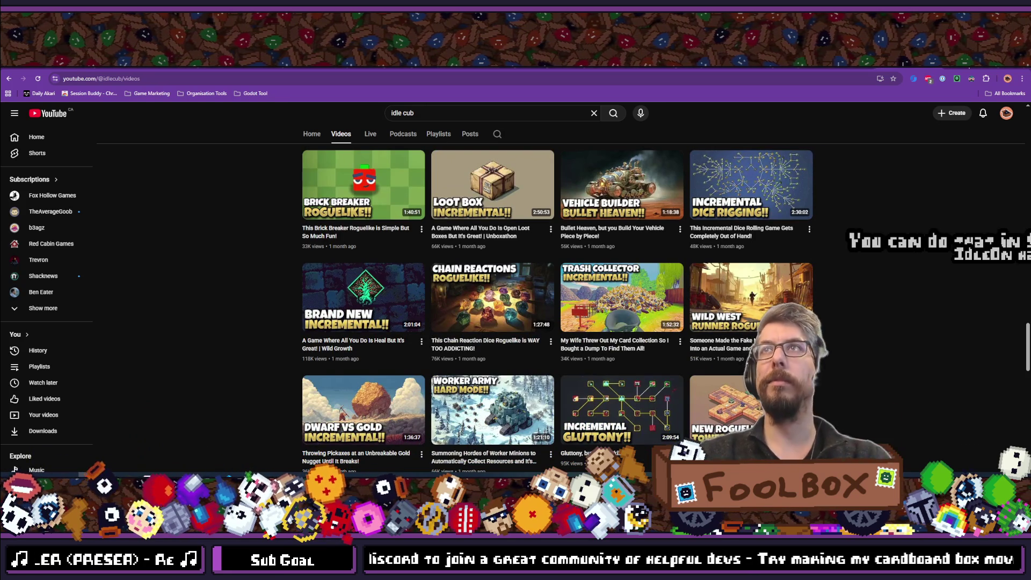
{"action": "key", "text": "alt+Tab"}
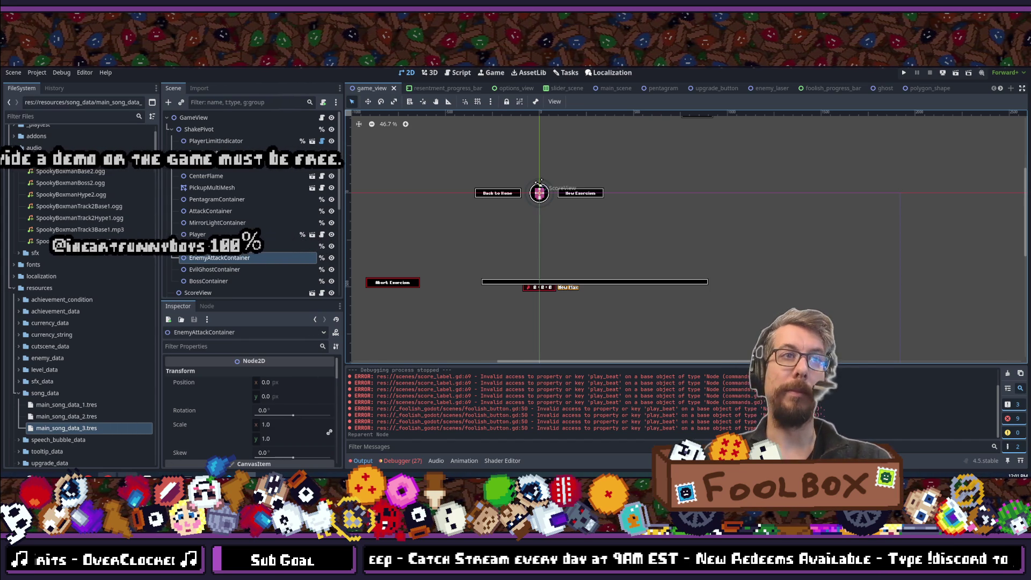
Show the Tasks kanban board with its Backlog, Todo, Doing, Done and What? columns, then run the project
{"action": "mouse_move", "coordinate": [129, 478]}
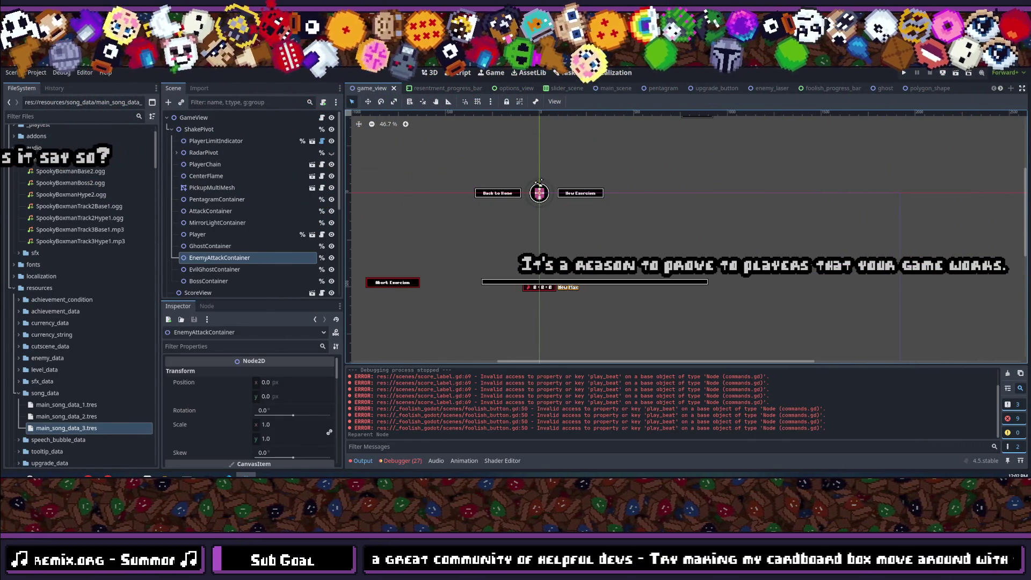
{"action": "key", "text": "ctrl+a"}
{"action": "key", "text": "Escape"}
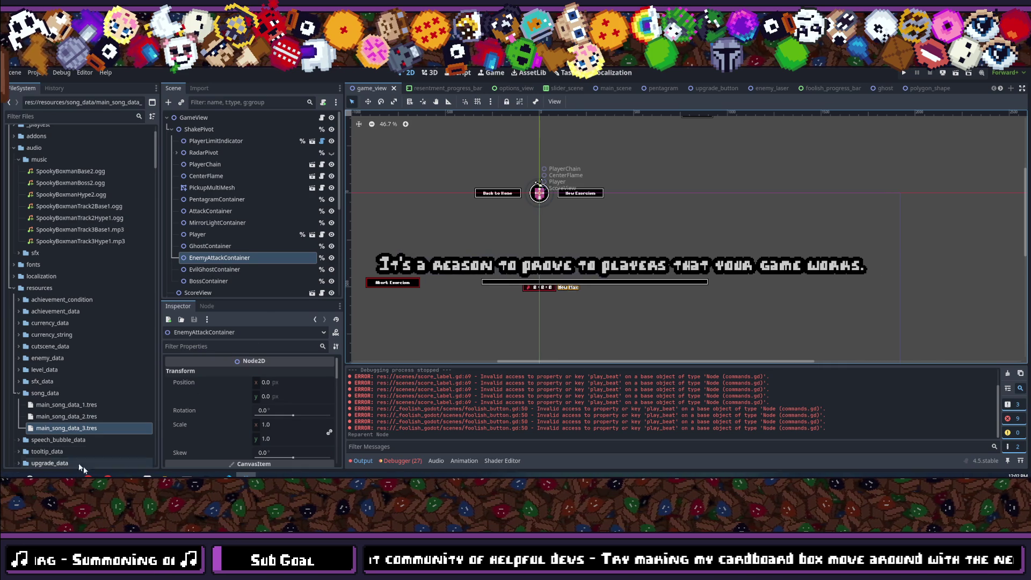
{"action": "left_click", "coordinate": [564, 74]}
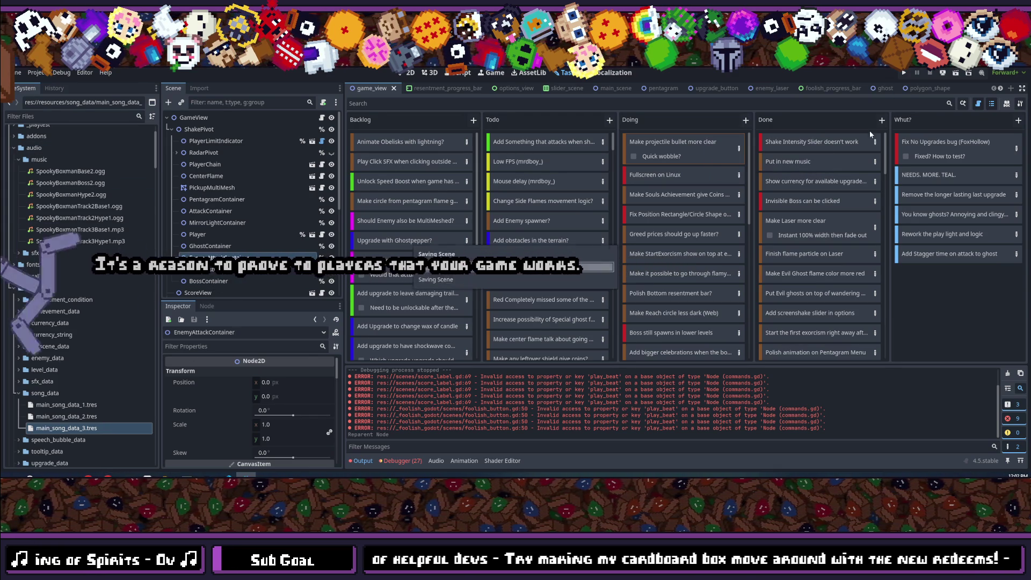
{"action": "key", "text": "F5"}
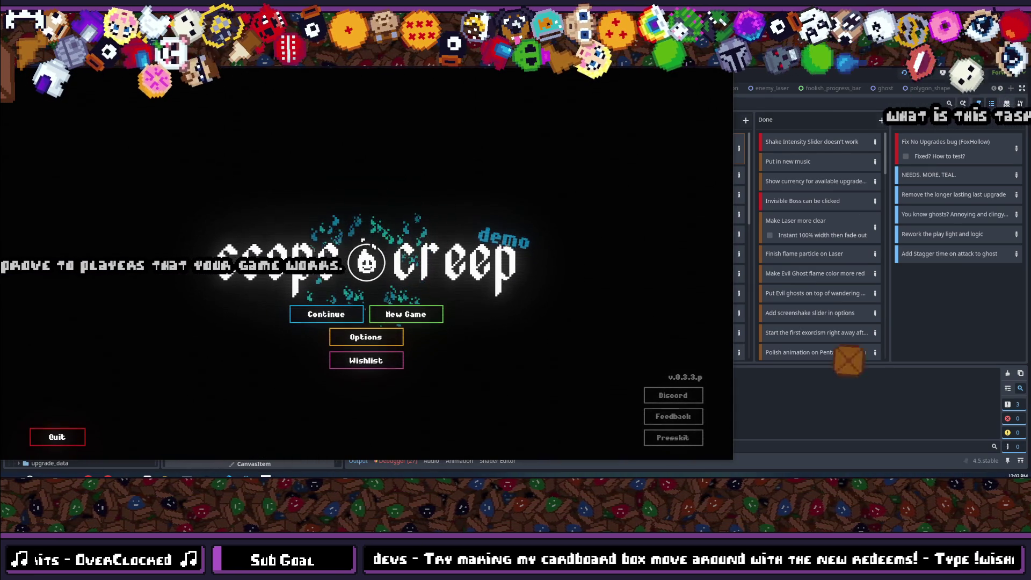
Put the Scope Creep game window in fullscreen and continue the saved game
{"action": "key", "text": "F11"}
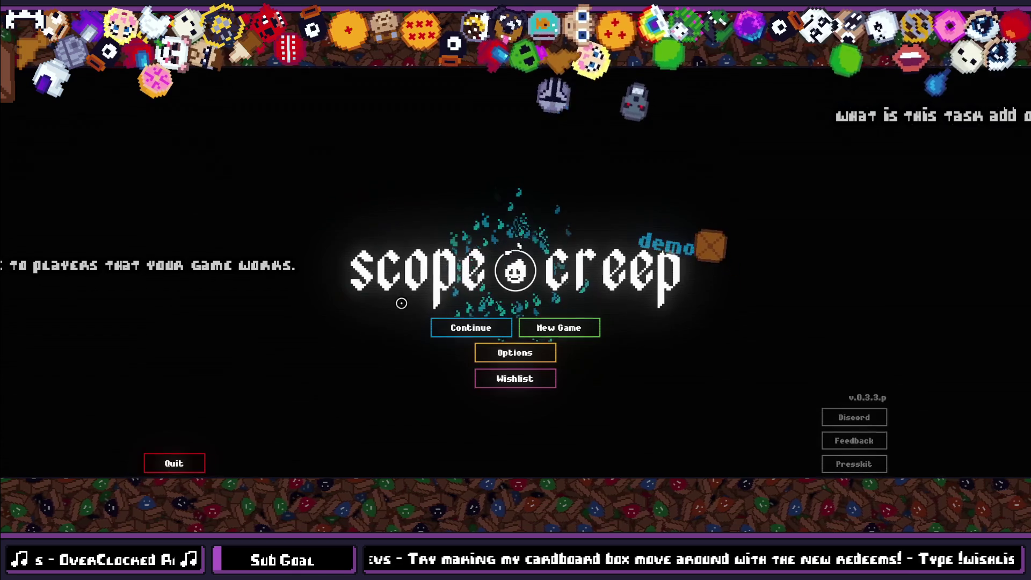
{"action": "left_click", "coordinate": [443, 323]}
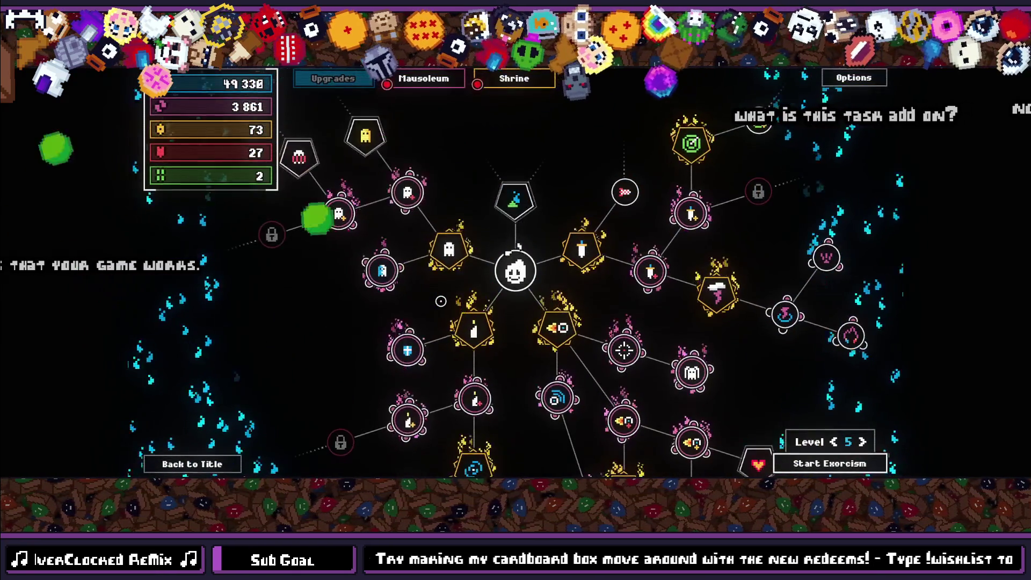
Start a level 5 exorcism and play it through to the Resources acquired summary
{"action": "left_click", "coordinate": [830, 463]}
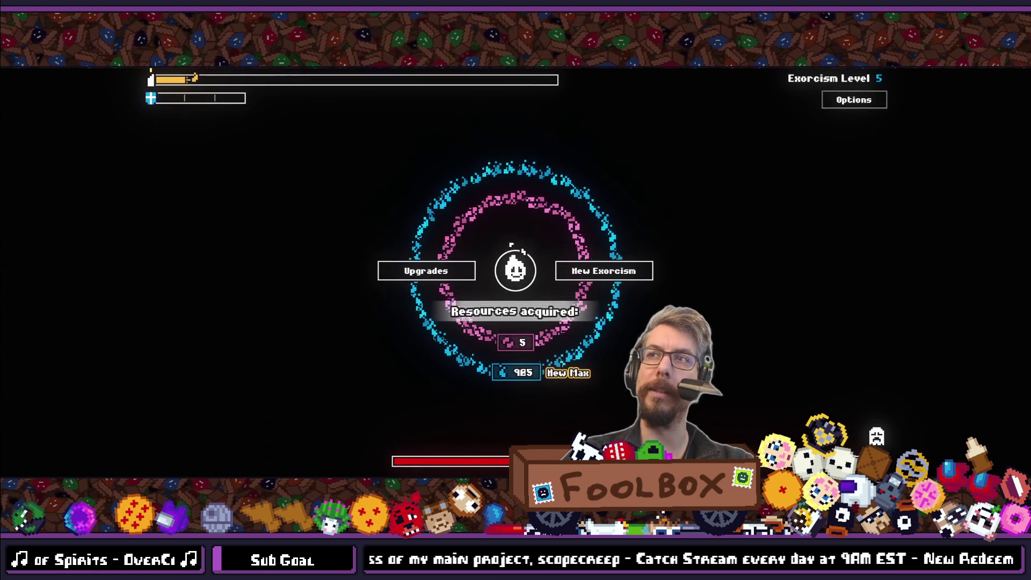
Take the game out of fullscreen and stop the running Scope Creep playtest with F8
{"action": "key", "text": "F11"}
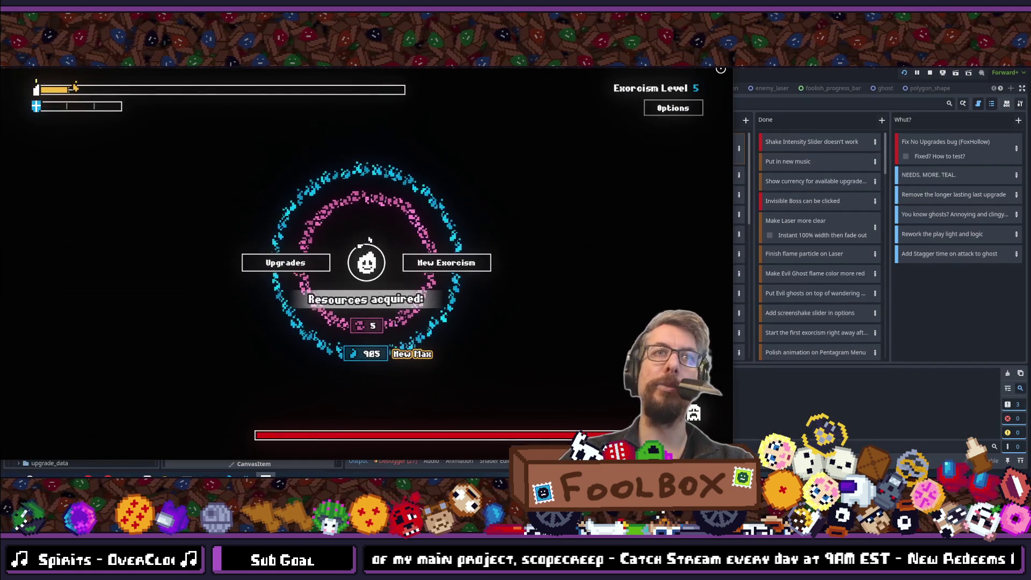
{"action": "key", "text": "F8"}
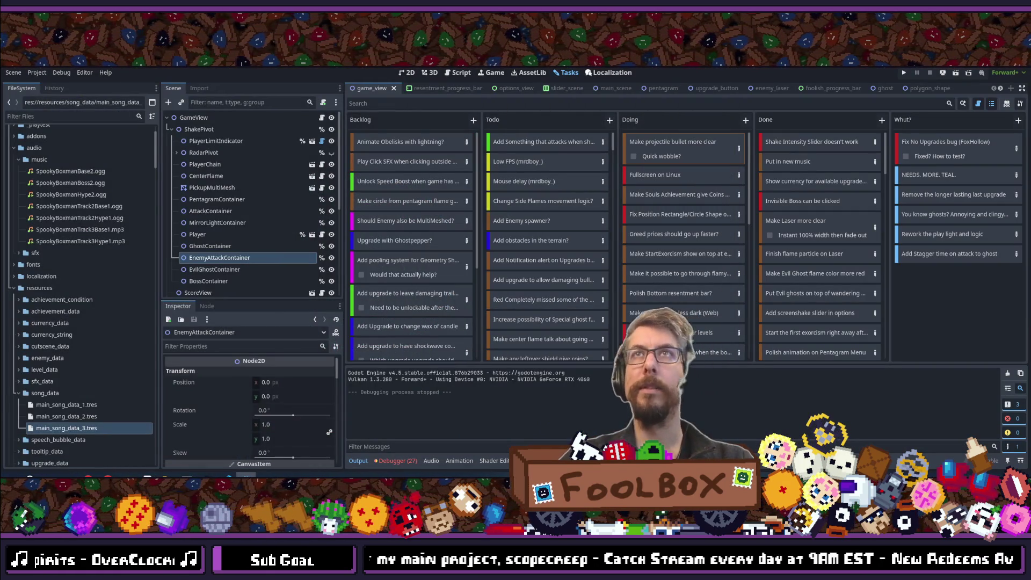